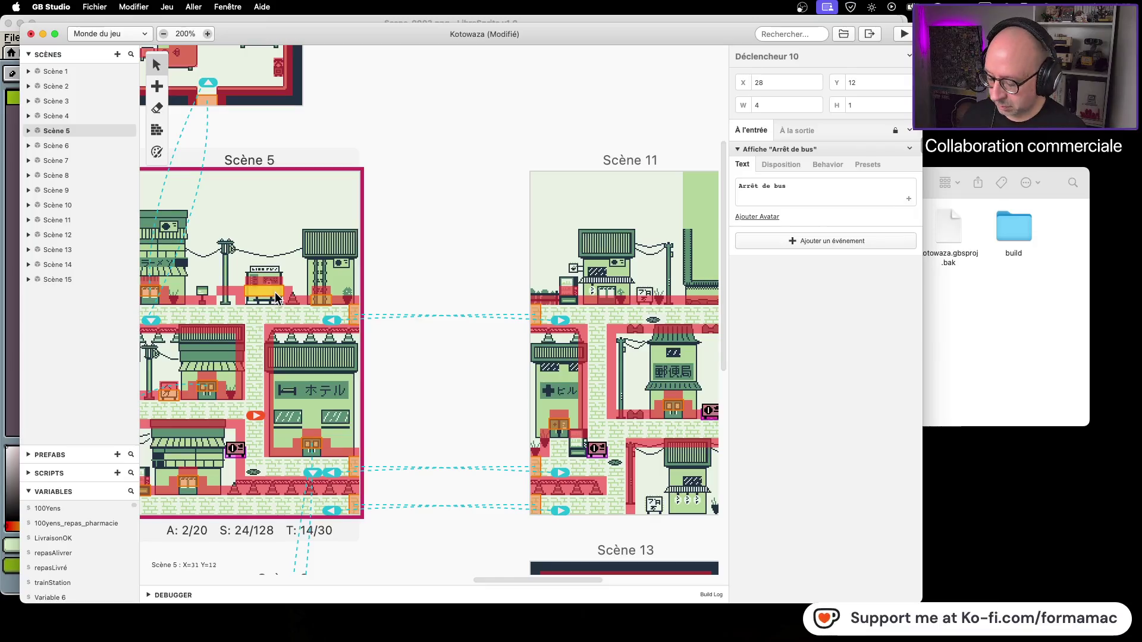
Place a trigger on the Scène 5 street, delete it, and select the existing bus-stop trigger.
{"action": "left_click_drag", "start_coordinate": [266, 292], "coordinate": [301, 291]}
{"action": "key", "text": "BackSpace"}
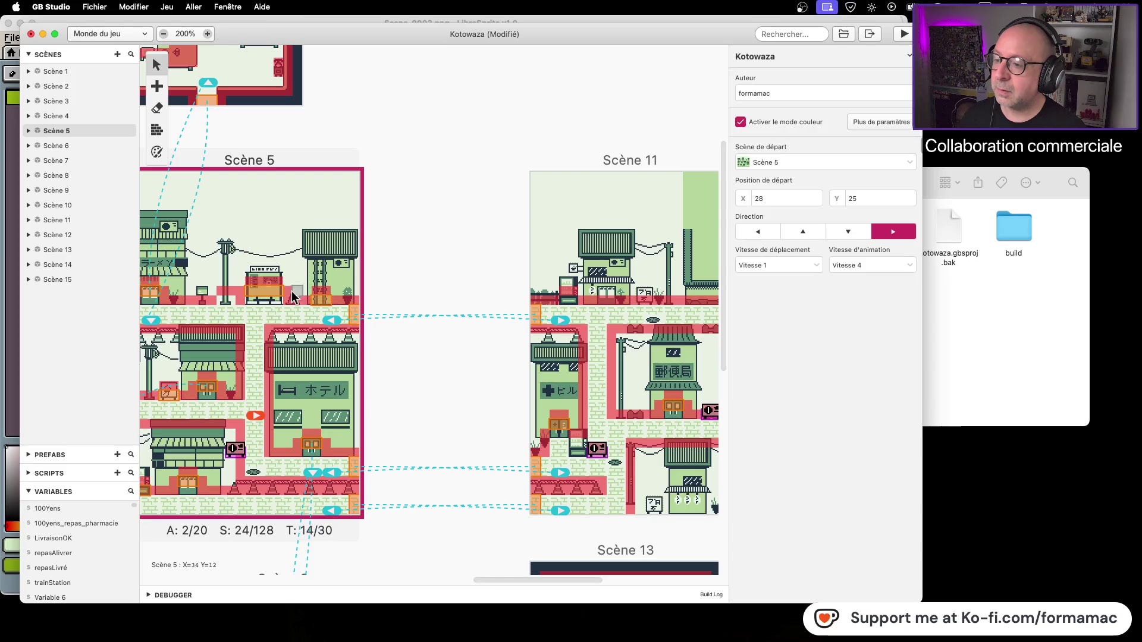
{"action": "left_click", "coordinate": [268, 296]}
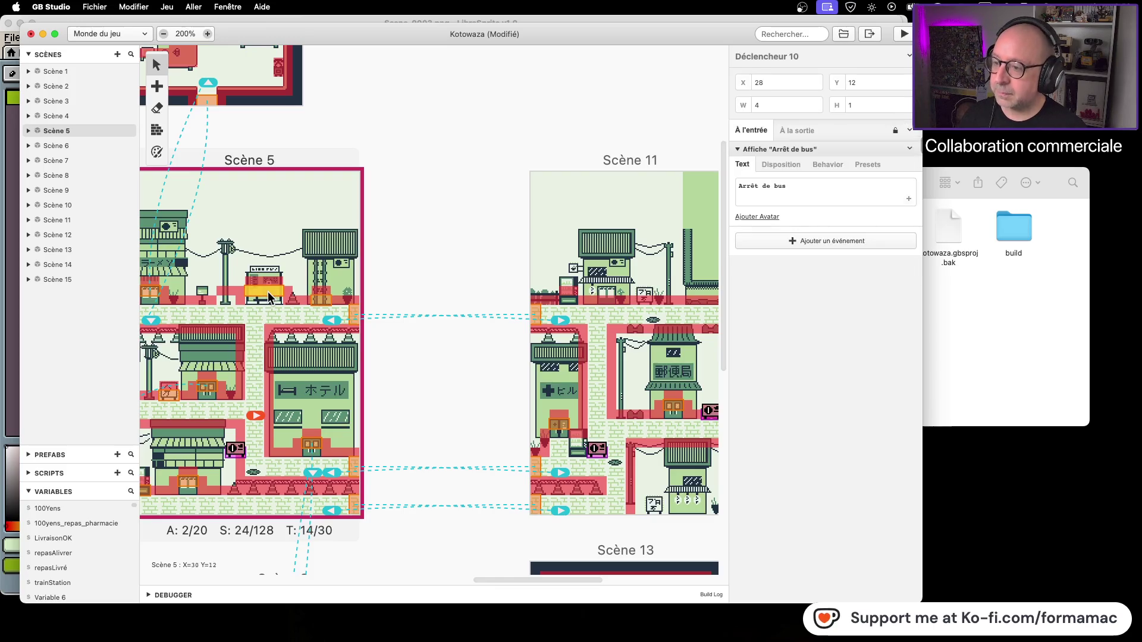
{"action": "scroll", "coordinate": [549, 384], "scroll_direction": "right", "scroll_amount": 8}
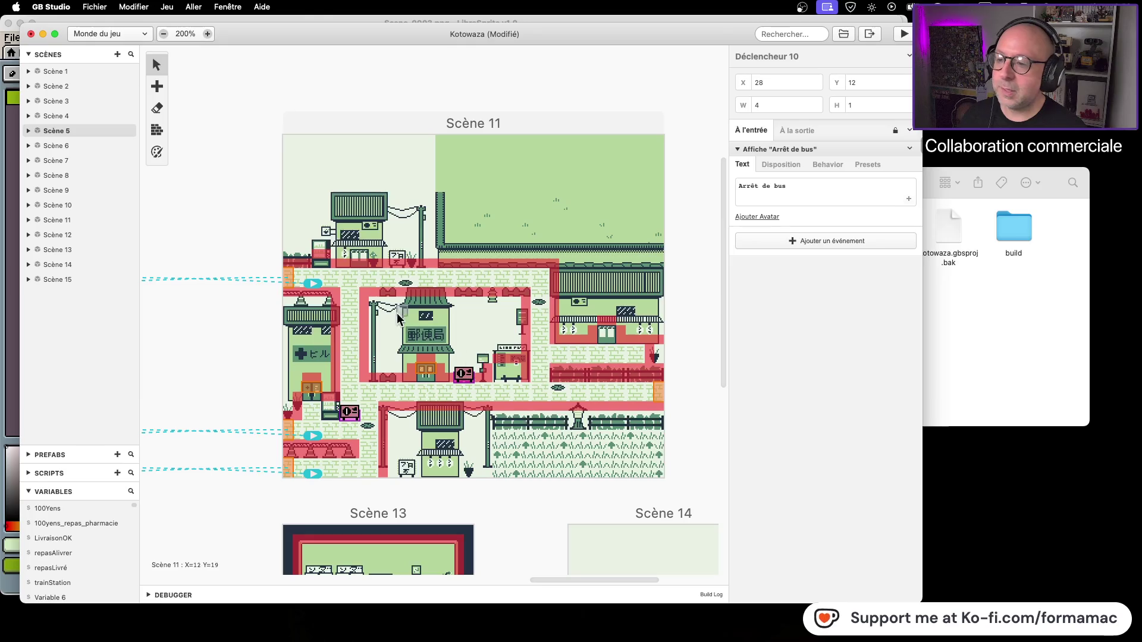
Add a trigger at the Scène 11 bus stop, then delete it again.
{"action": "left_click", "coordinate": [502, 367]}
{"action": "key", "text": "a"}
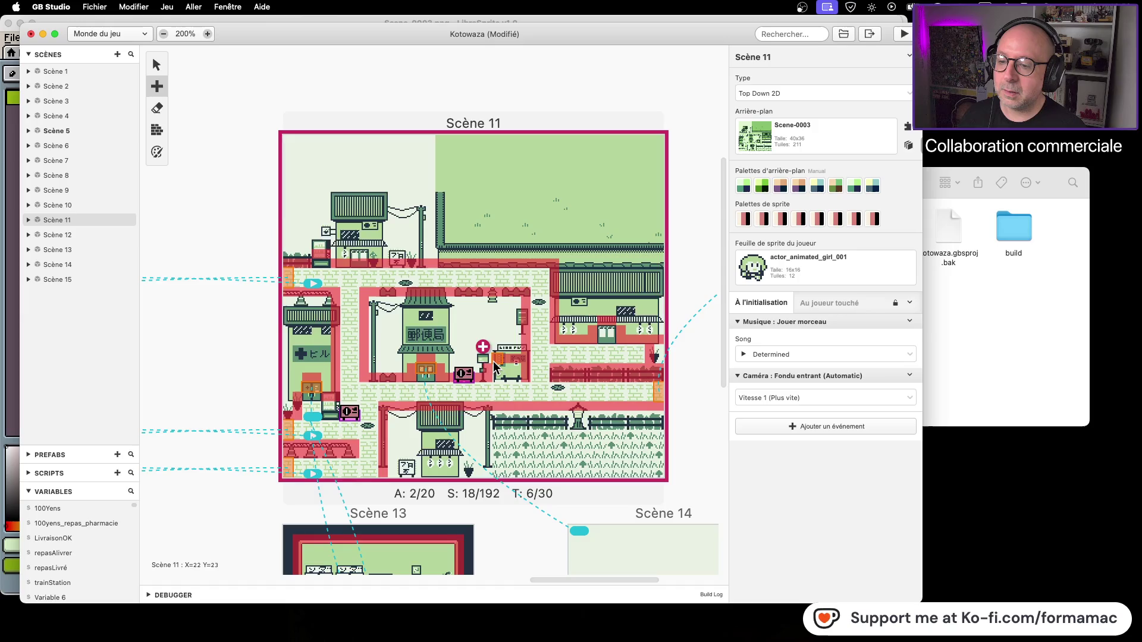
{"action": "left_click", "coordinate": [500, 372]}
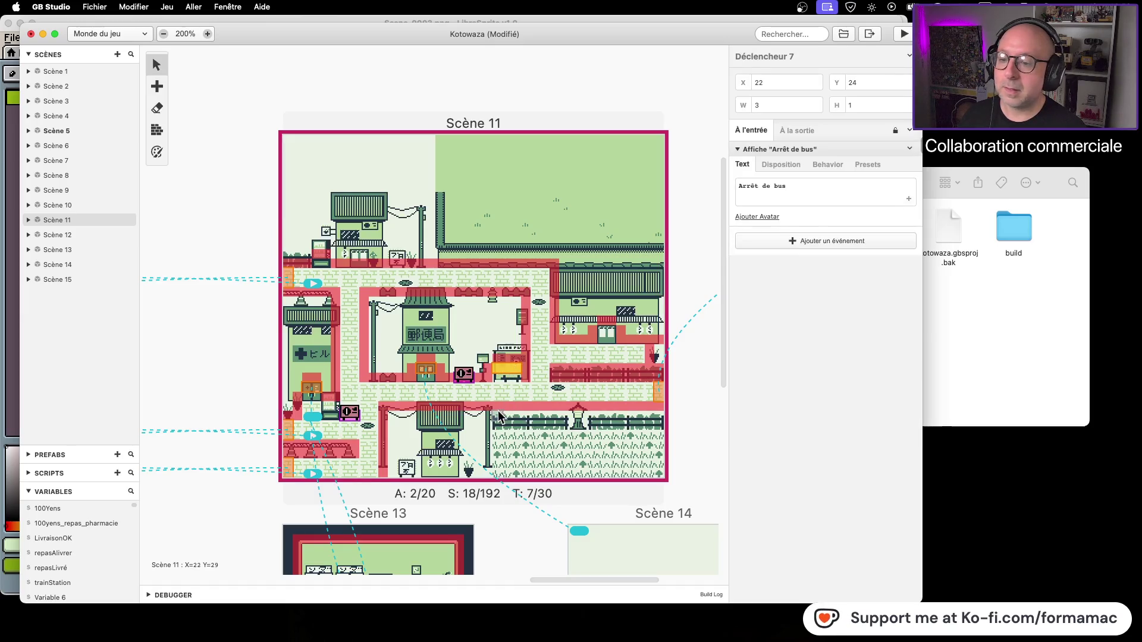
{"action": "mouse_move", "coordinate": [178, 395]}
{"action": "left_mouse_down"}
{"action": "mouse_move", "coordinate": [563, 379]}
{"action": "mouse_move", "coordinate": [276, 365]}
{"action": "mouse_move", "coordinate": [441, 363]}
{"action": "mouse_move", "coordinate": [294, 366]}
{"action": "left_mouse_up"}
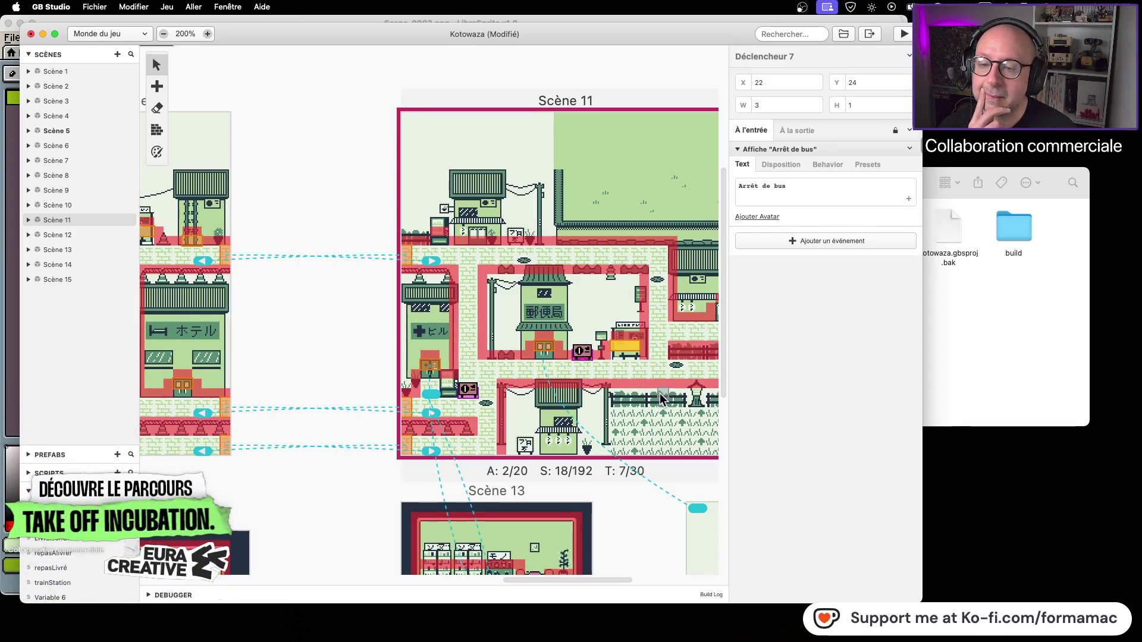
{"action": "left_click", "coordinate": [614, 354]}
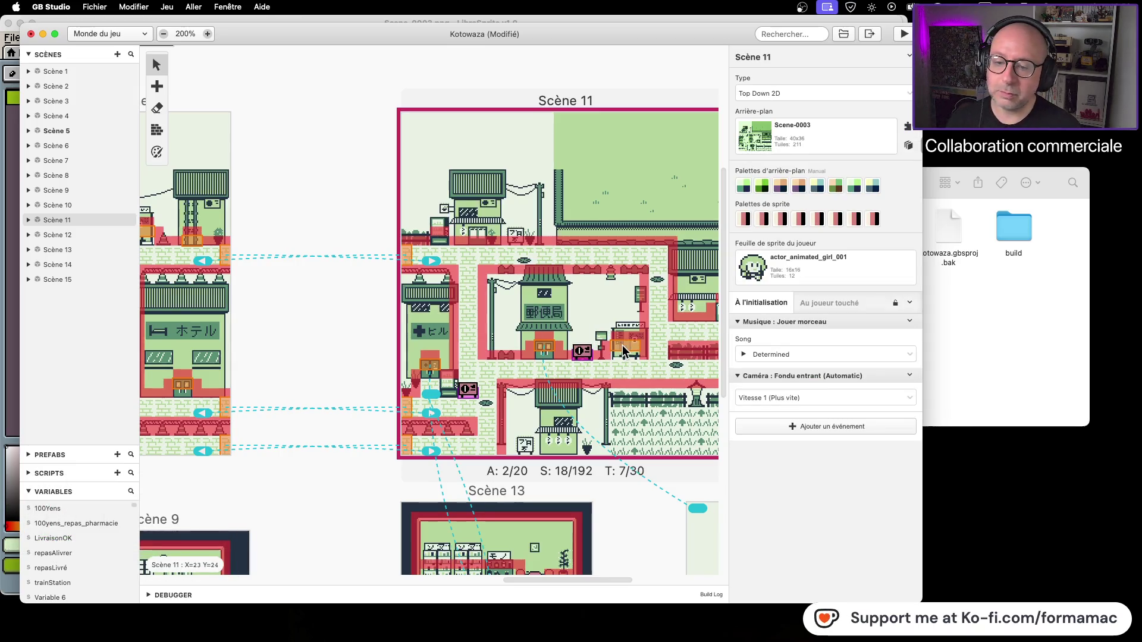
{"action": "left_click", "coordinate": [624, 351]}
{"action": "key", "text": "BackSpace"}
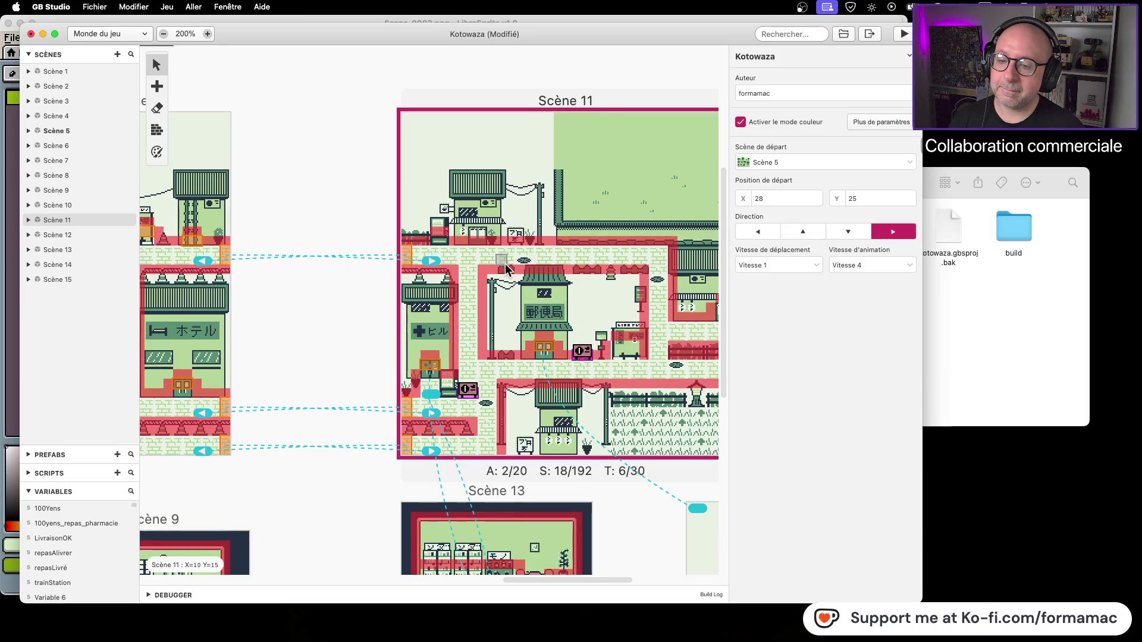
Move Scène 11's speech-bubble character beside the left exit, then toward the lower building, saving.
{"action": "left_click", "coordinate": [157, 130]}
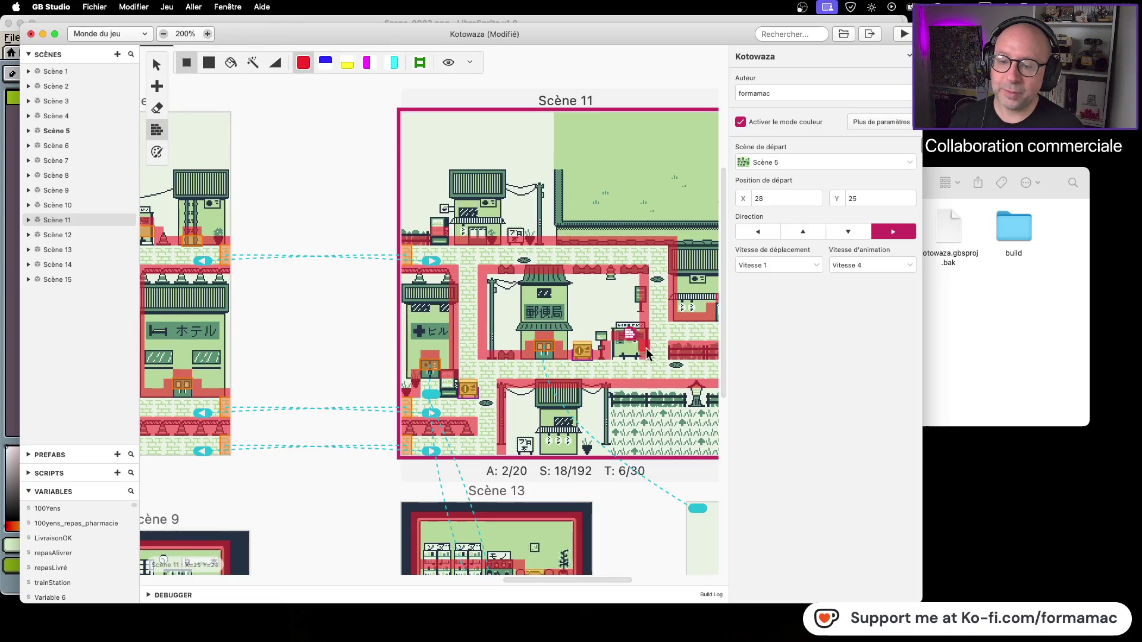
{"action": "left_click", "coordinate": [618, 355]}
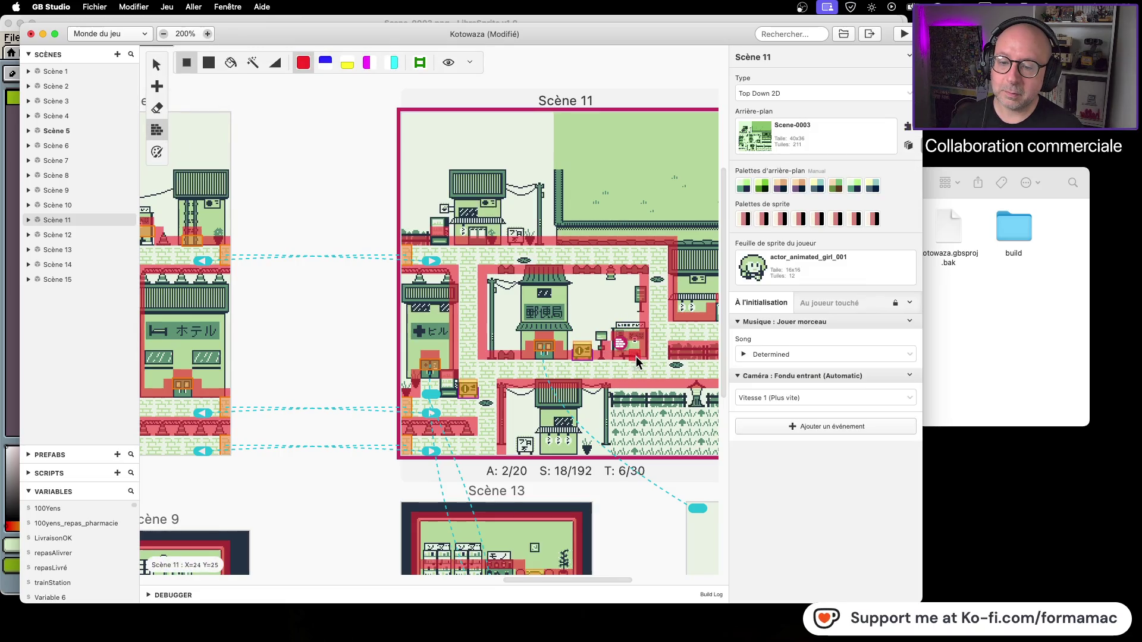
{"action": "left_click_drag", "start_coordinate": [619, 339], "coordinate": [438, 427]}
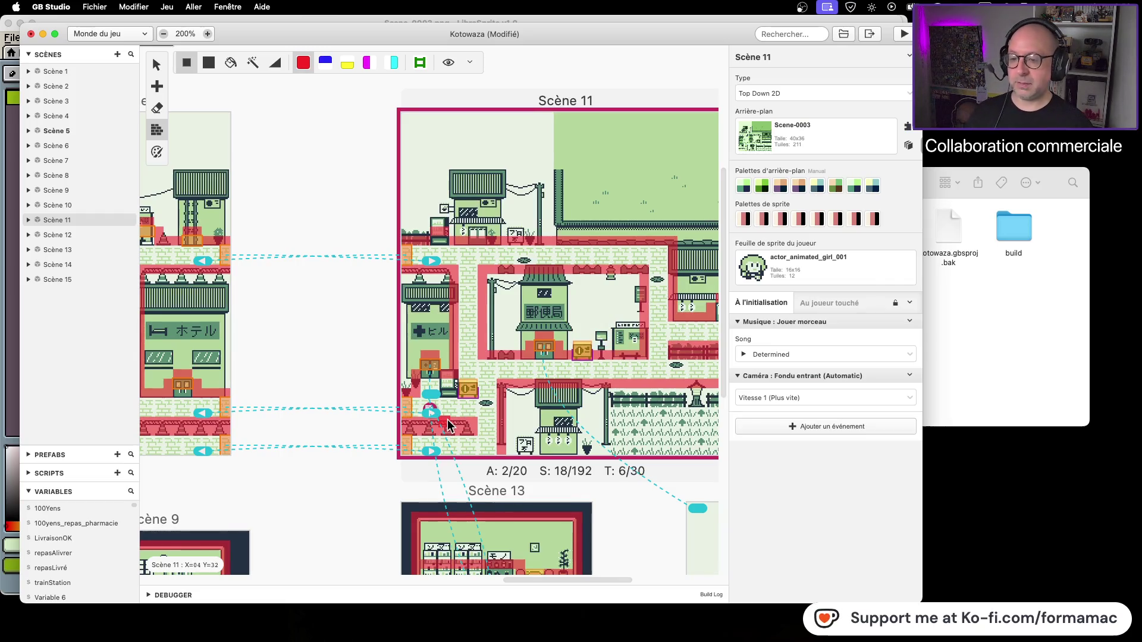
{"action": "key", "text": "super+s"}
{"action": "left_click_drag", "start_coordinate": [447, 419], "coordinate": [515, 396]}
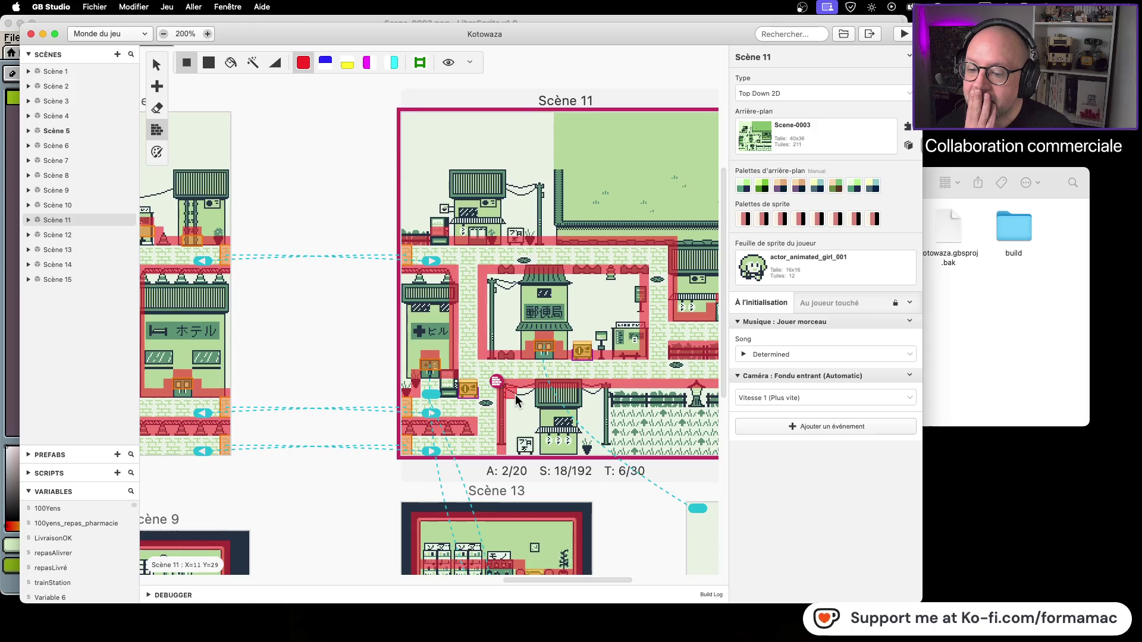
{"action": "left_click_drag", "start_coordinate": [515, 395], "coordinate": [597, 433]}
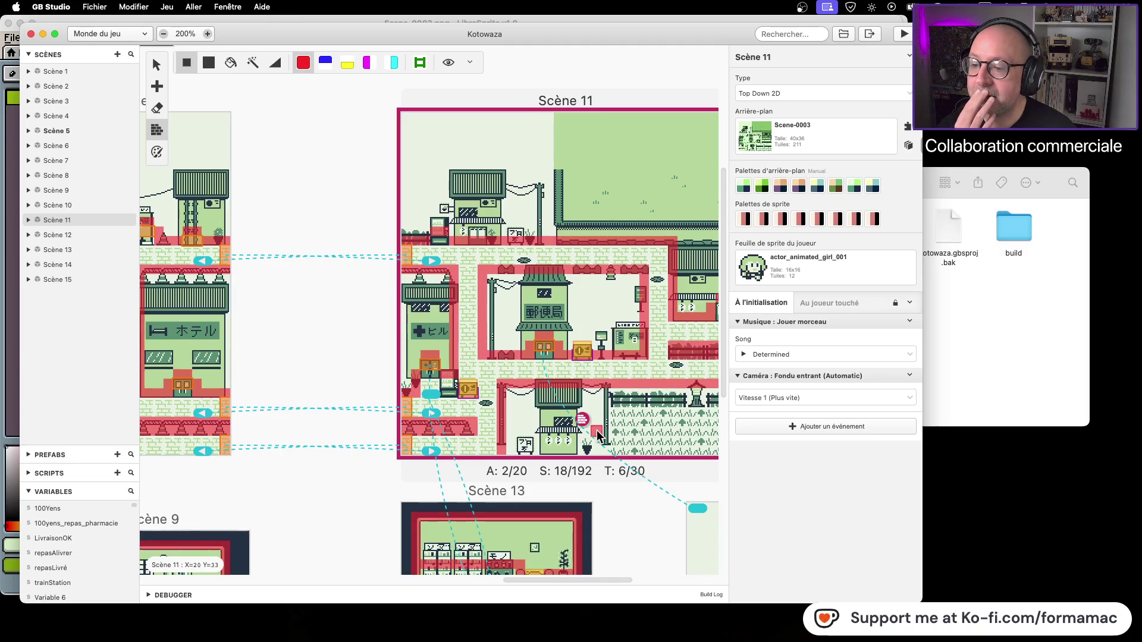
Paint red collision tiles near the character in Scène 11 and save the project.
{"action": "mouse_move", "coordinate": [253, 313]}
{"action": "left_mouse_down"}
{"action": "mouse_move", "coordinate": [568, 363]}
{"action": "mouse_move", "coordinate": [685, 369]}
{"action": "mouse_move", "coordinate": [291, 280]}
{"action": "left_mouse_up"}
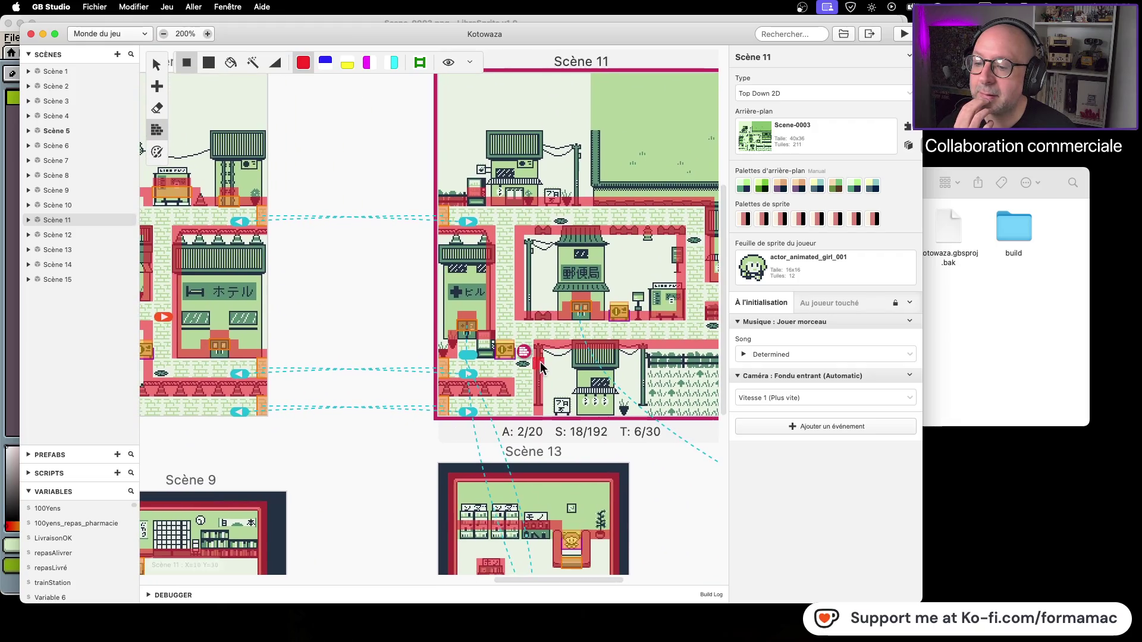
{"action": "mouse_move", "coordinate": [476, 336]}
{"action": "left_mouse_down"}
{"action": "mouse_move", "coordinate": [489, 348]}
{"action": "mouse_move", "coordinate": [489, 484]}
{"action": "mouse_move", "coordinate": [502, 512]}
{"action": "mouse_move", "coordinate": [479, 310]}
{"action": "mouse_move", "coordinate": [493, 206]}
{"action": "left_mouse_up"}
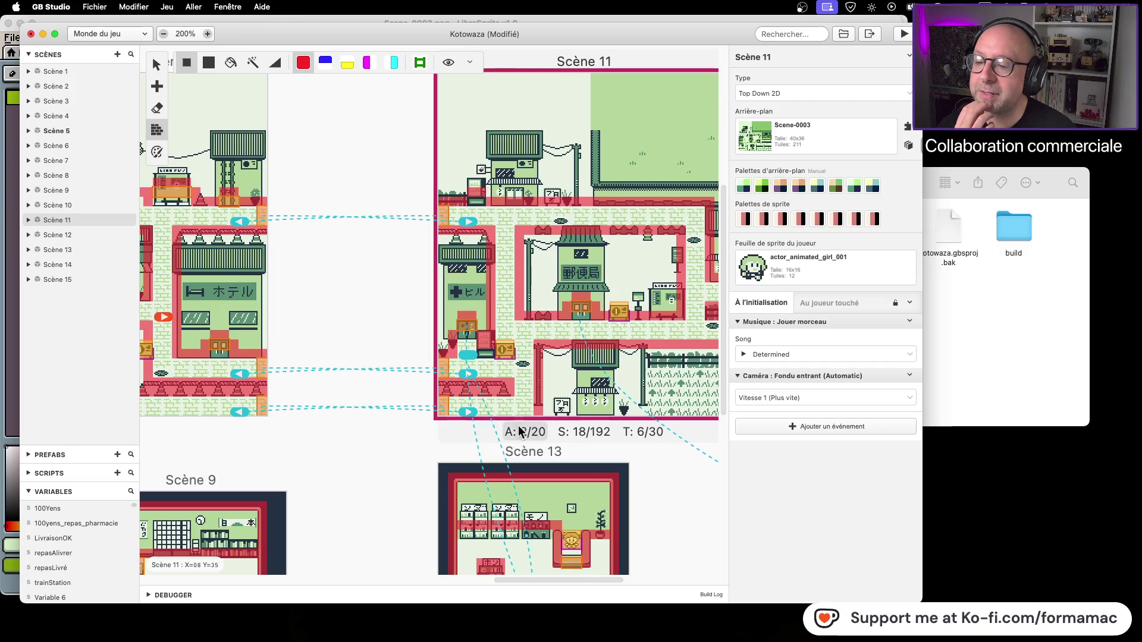
{"action": "left_click_drag", "start_coordinate": [659, 483], "coordinate": [440, 491]}
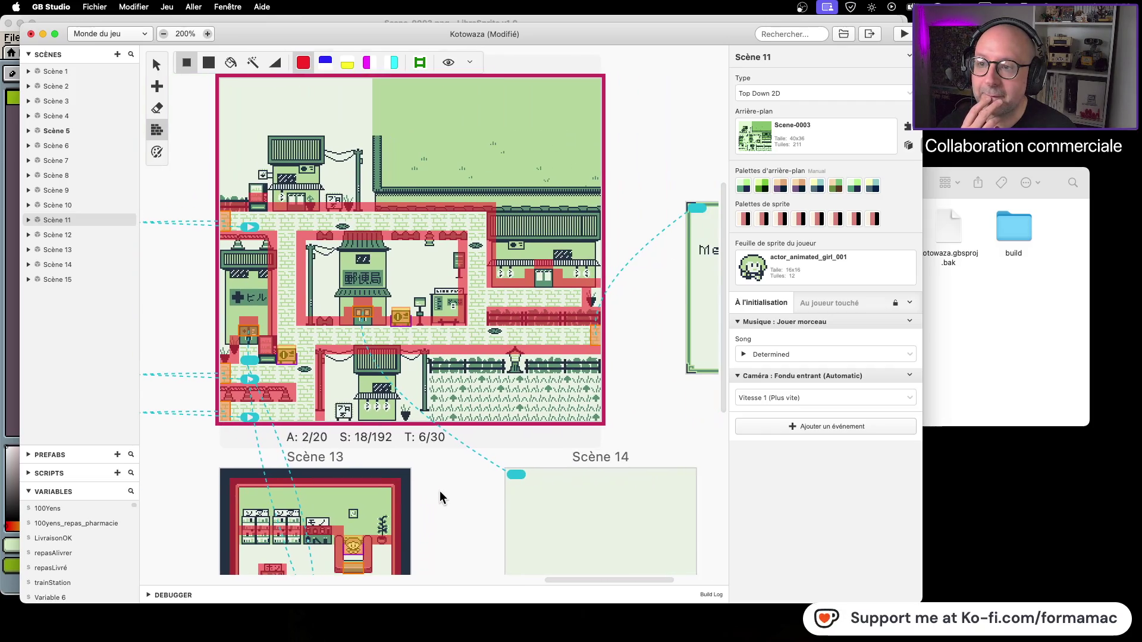
{"action": "key", "text": "ctrl+s"}
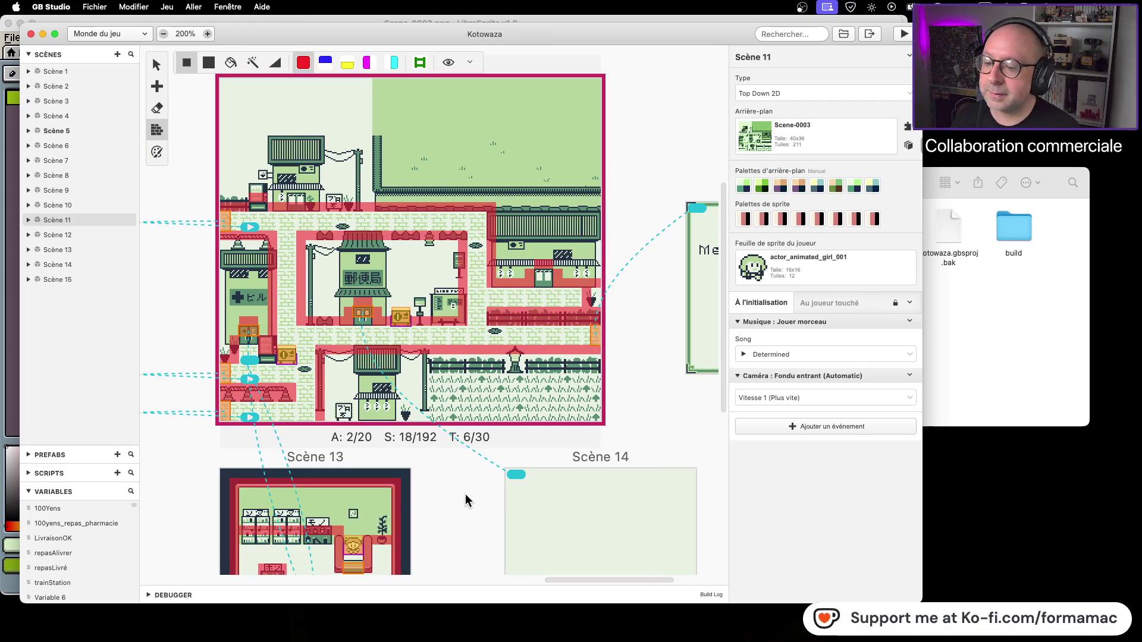
{"action": "scroll", "coordinate": [465, 475], "scroll_direction": "down", "scroll_amount": 3}
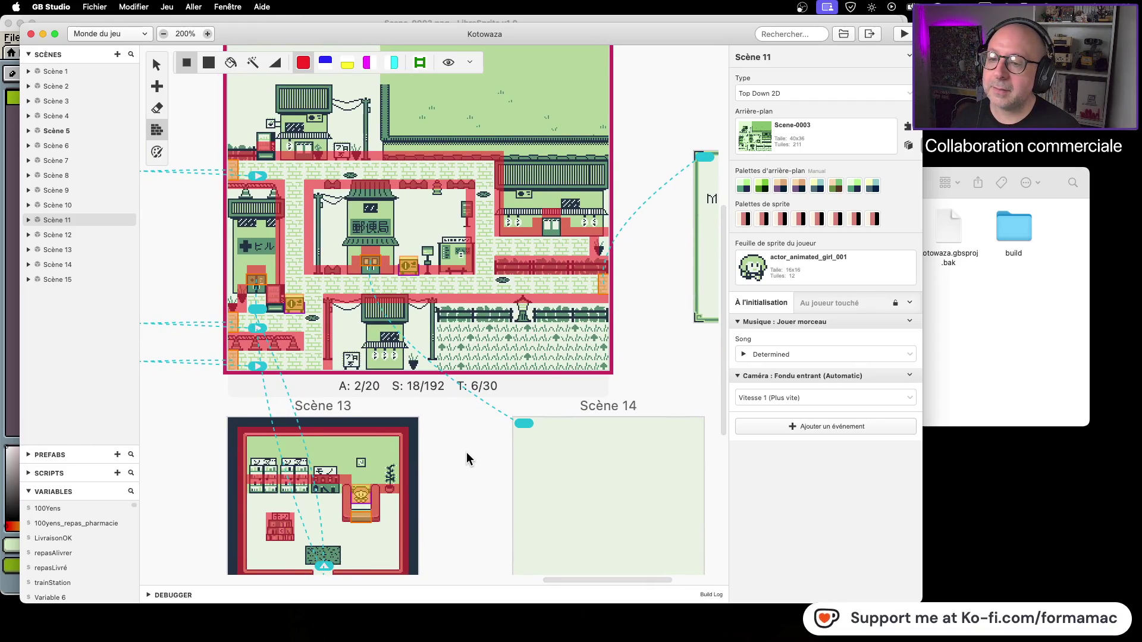
{"action": "scroll", "coordinate": [467, 452], "scroll_direction": "right", "scroll_amount": 4}
{"action": "scroll", "coordinate": [282, 505], "scroll_direction": "right", "scroll_amount": 1}
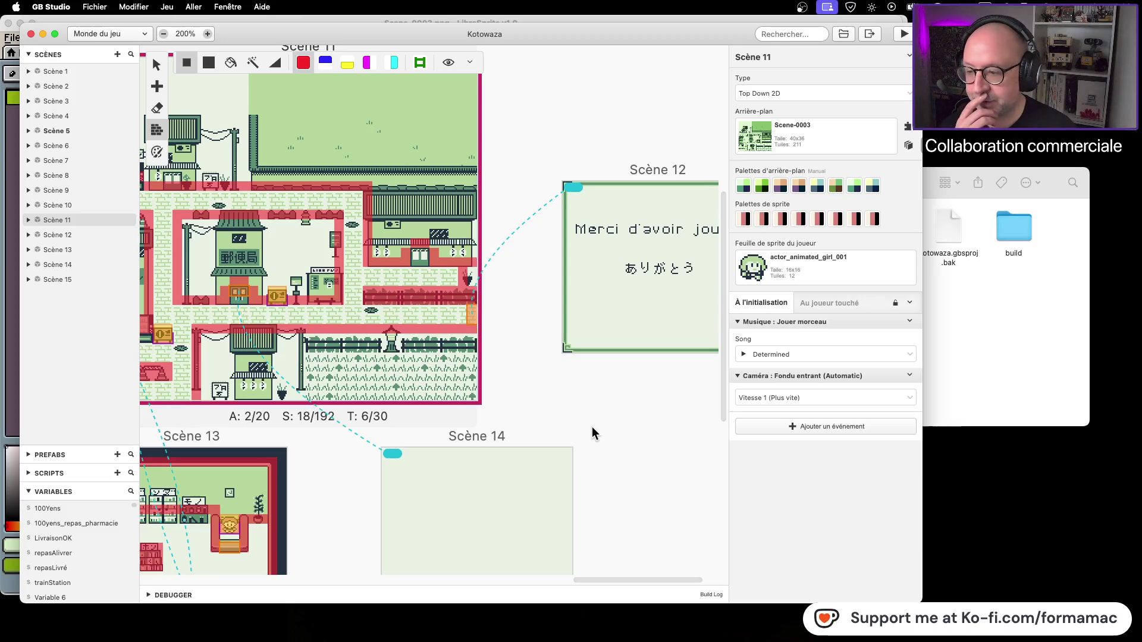
Zoom the world map from 200% down to 100% so Scène 11's neighbours show.
{"action": "scroll", "coordinate": [583, 409], "scroll_direction": "left", "scroll_amount": 5}
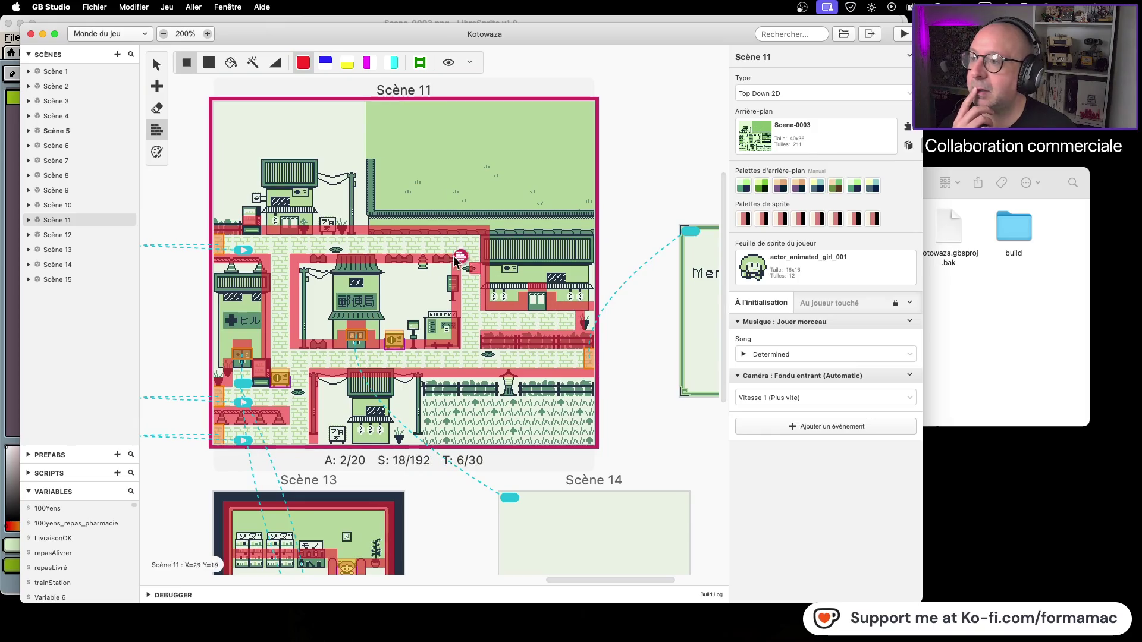
{"action": "left_click", "coordinate": [163, 33]}
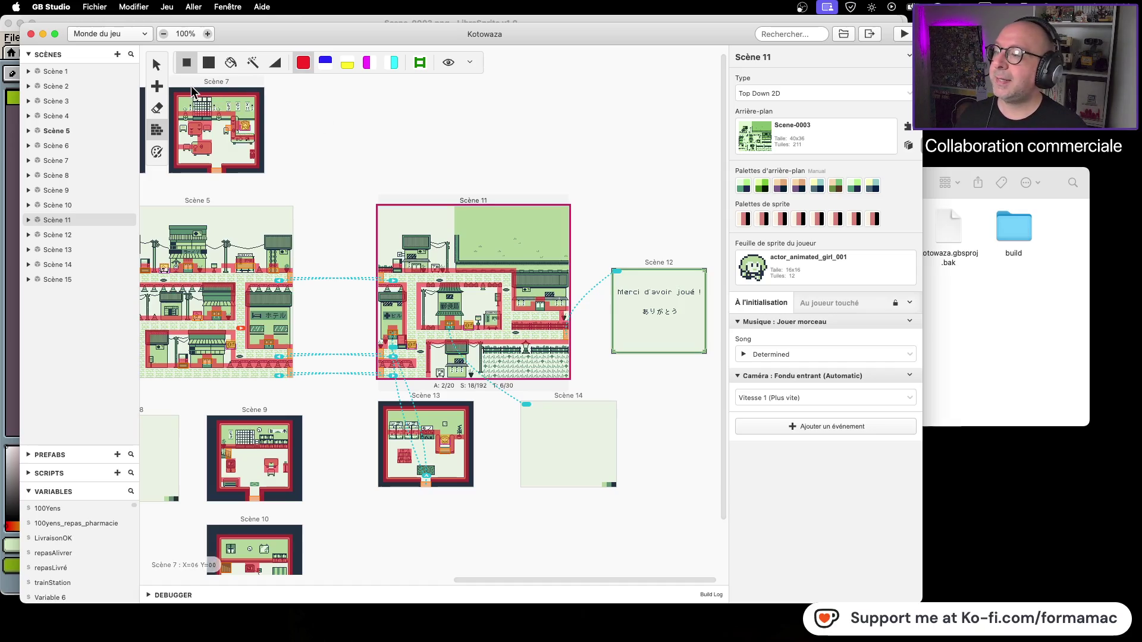
{"action": "left_click", "coordinate": [156, 86]}
Add a new Scène 16 to the world map and nudge it down-right.
{"action": "left_click", "coordinate": [189, 131]}
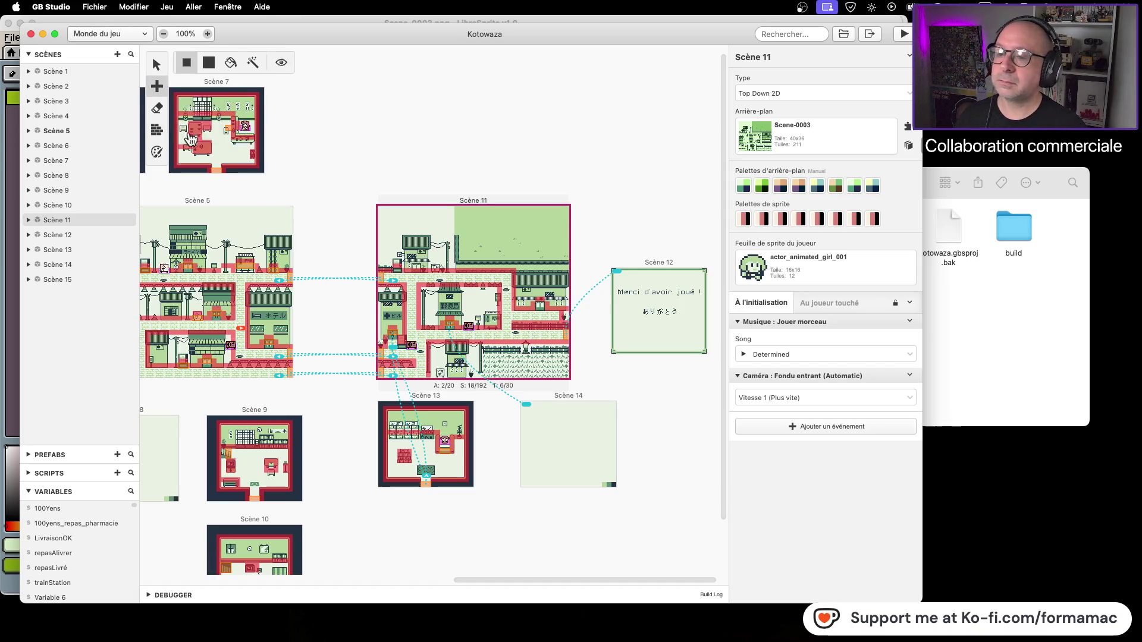
{"action": "left_click", "coordinate": [659, 160]}
{"action": "mouse_move", "coordinate": [646, 85]}
{"action": "left_mouse_down"}
{"action": "mouse_move", "coordinate": [667, 112]}
{"action": "mouse_move", "coordinate": [662, 102]}
{"action": "left_mouse_up"}
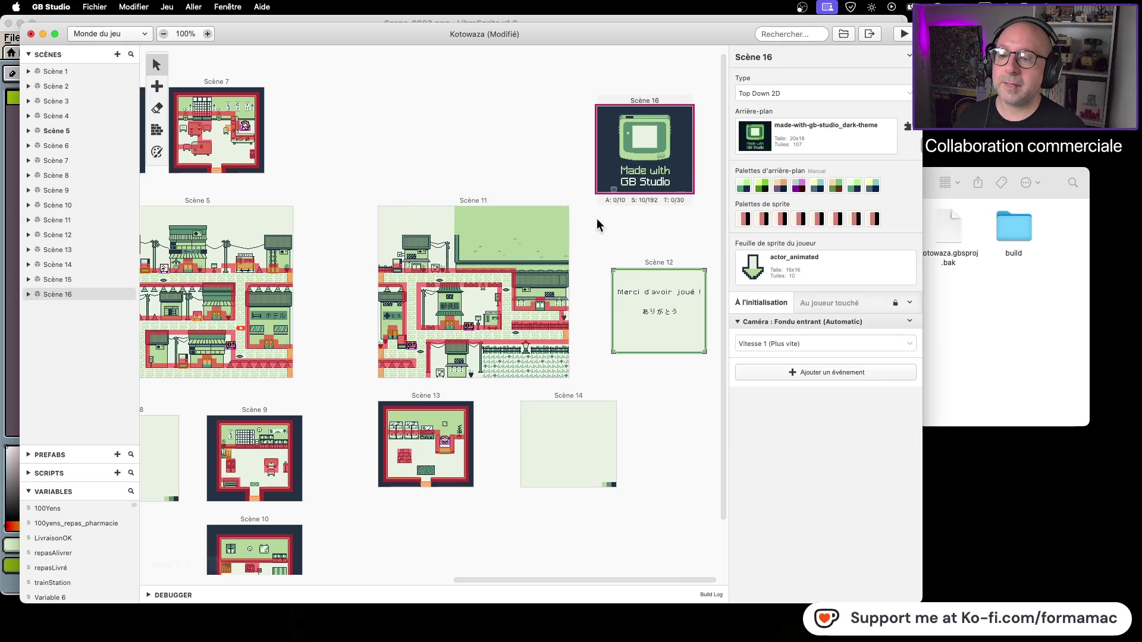
Add a trigger in Scène 11's street that changes scene to Scène 8, then select Scène 16.
{"action": "left_click", "coordinate": [157, 87]}
{"action": "left_click", "coordinate": [189, 104]}
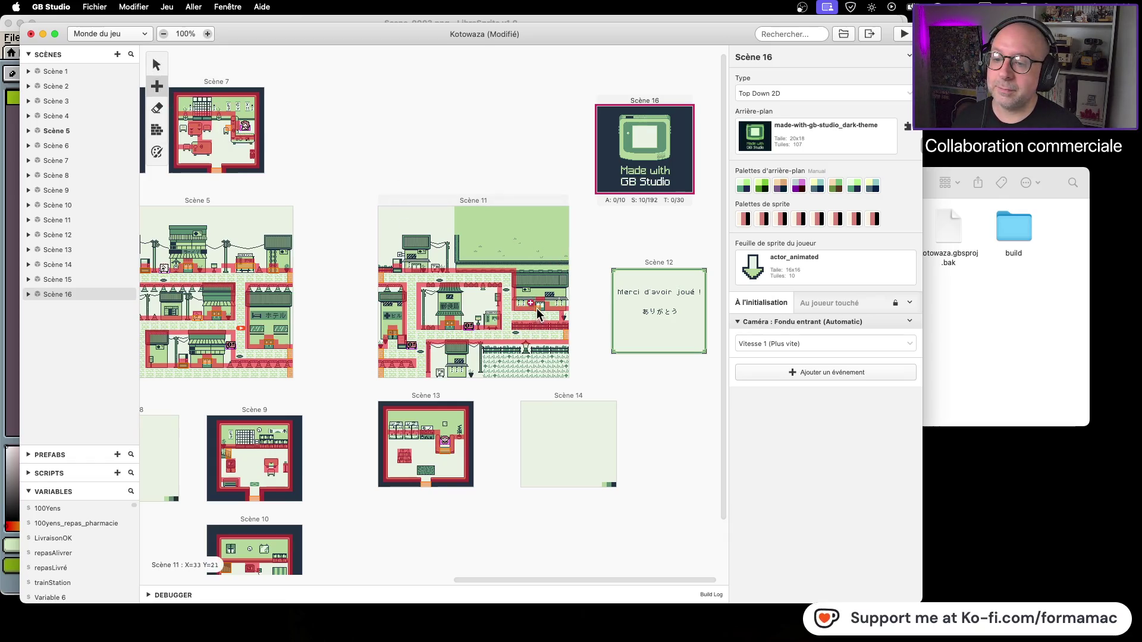
{"action": "left_click", "coordinate": [538, 305]}
{"action": "left_click", "coordinate": [834, 158]}
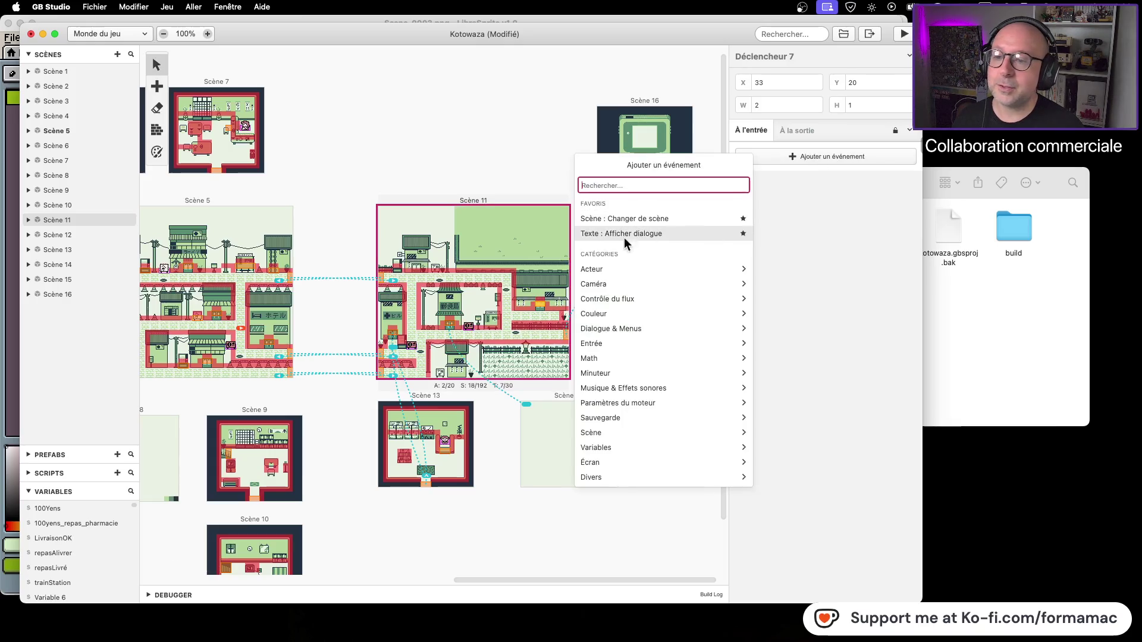
{"action": "left_click", "coordinate": [658, 219]}
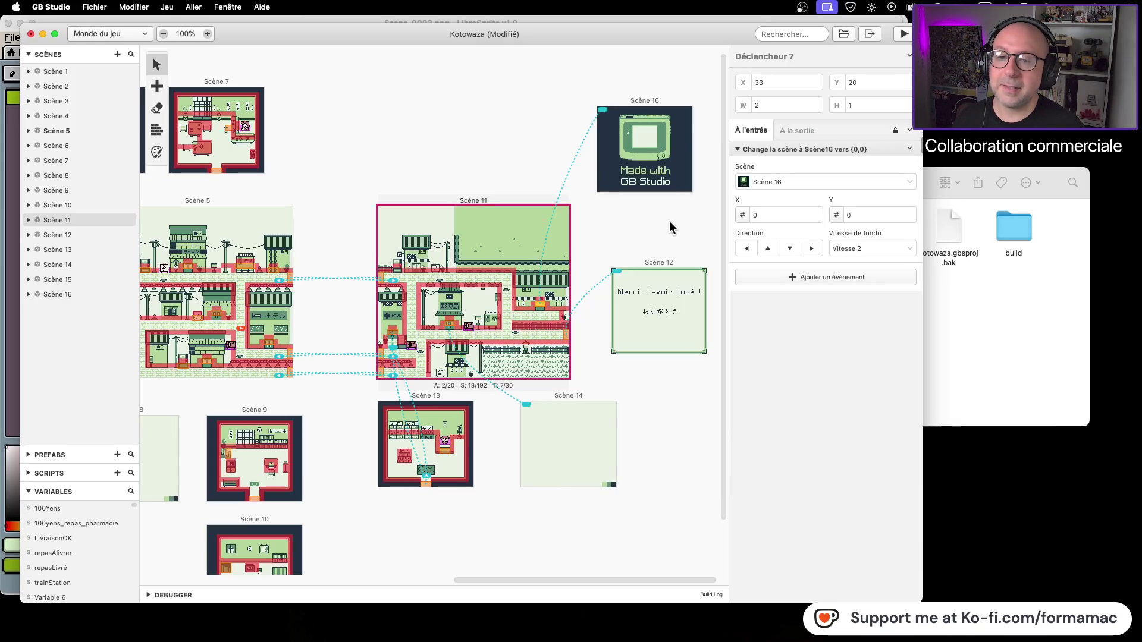
{"action": "left_click", "coordinate": [802, 182]}
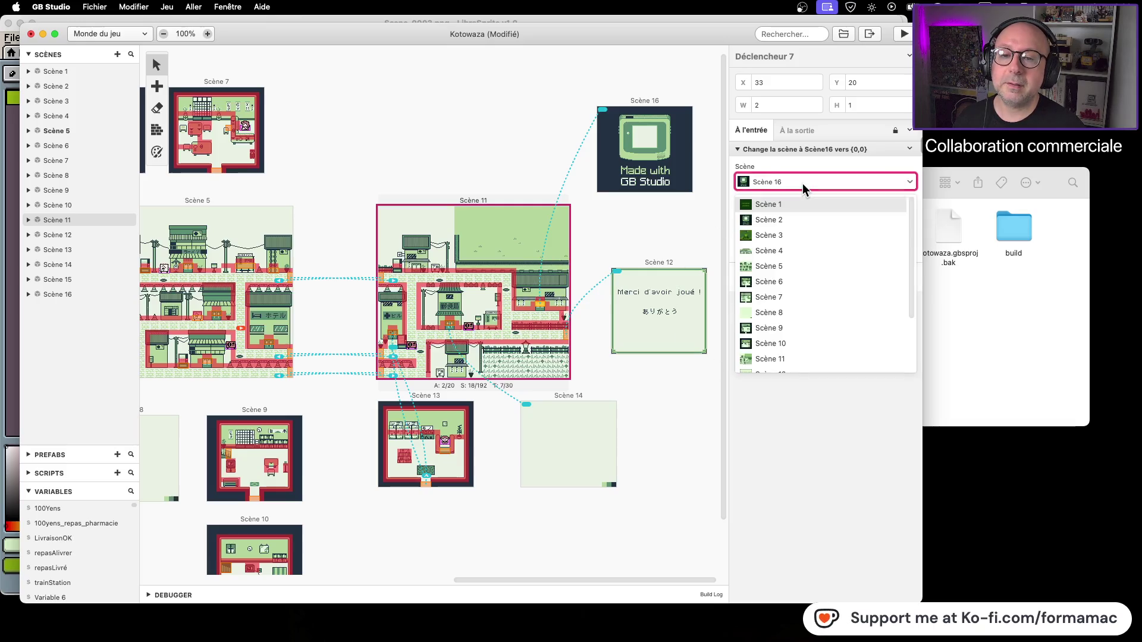
{"action": "left_click", "coordinate": [802, 310]}
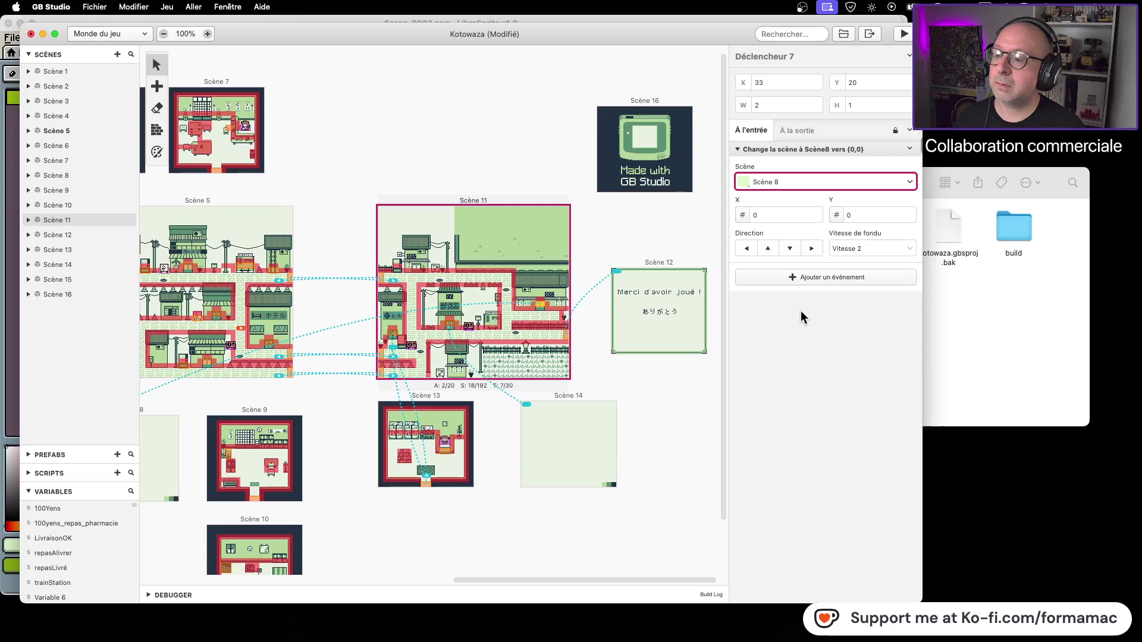
{"action": "scroll", "coordinate": [322, 422], "scroll_direction": "down", "scroll_amount": 2}
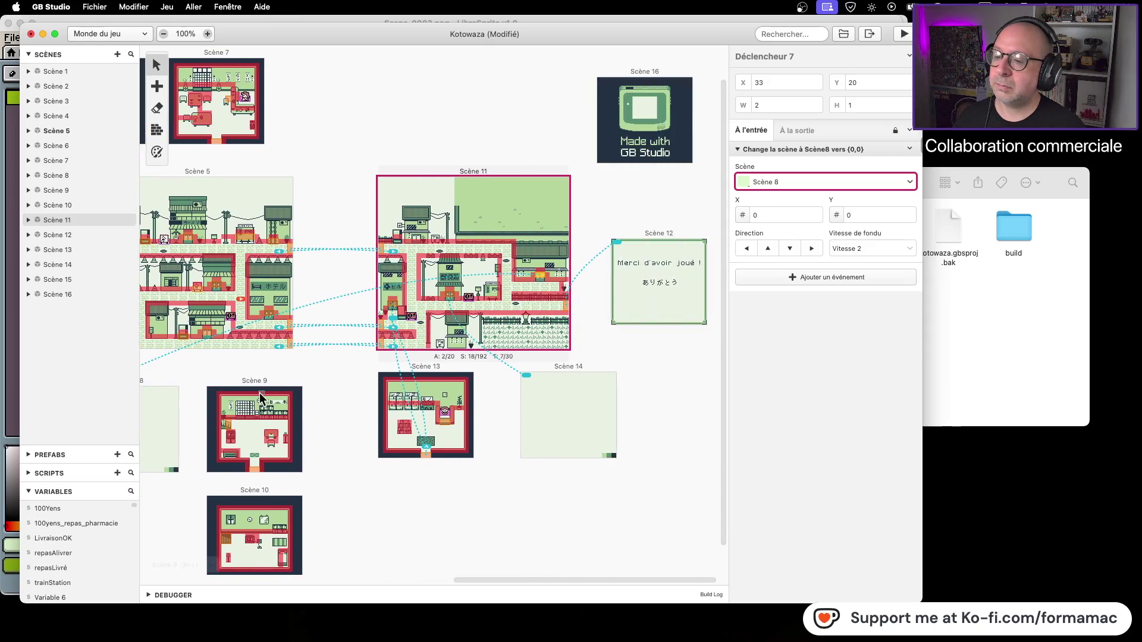
{"action": "left_click", "coordinate": [649, 73]}
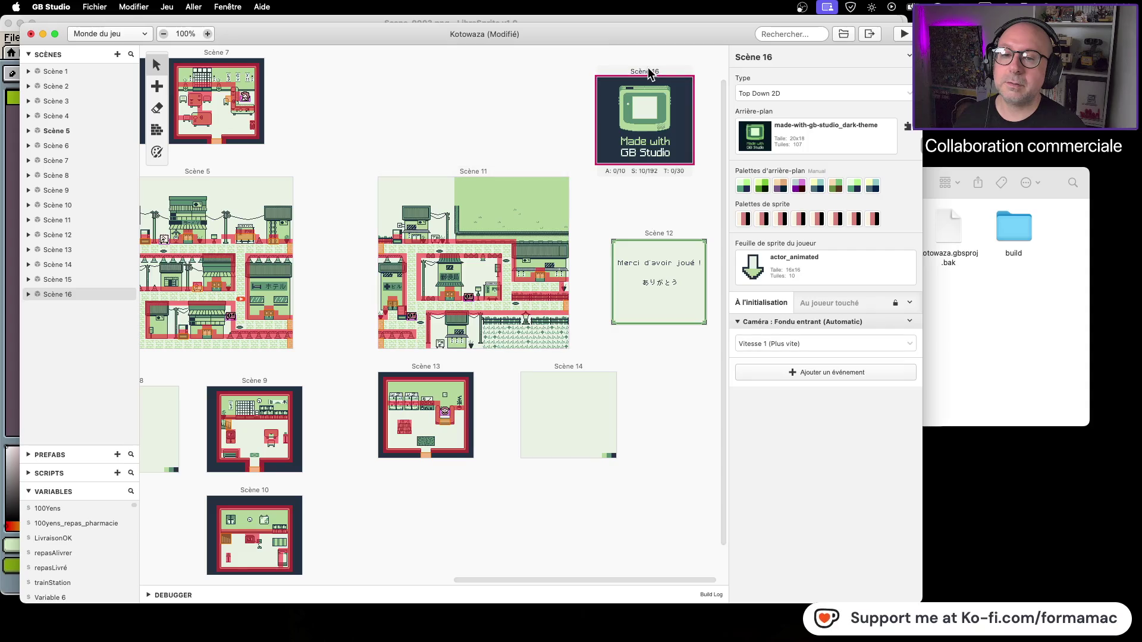
Give Scène 16 the placeholder background, then inspect Scène 8.
{"action": "left_click", "coordinate": [821, 142]}
{"action": "left_click", "coordinate": [809, 213]}
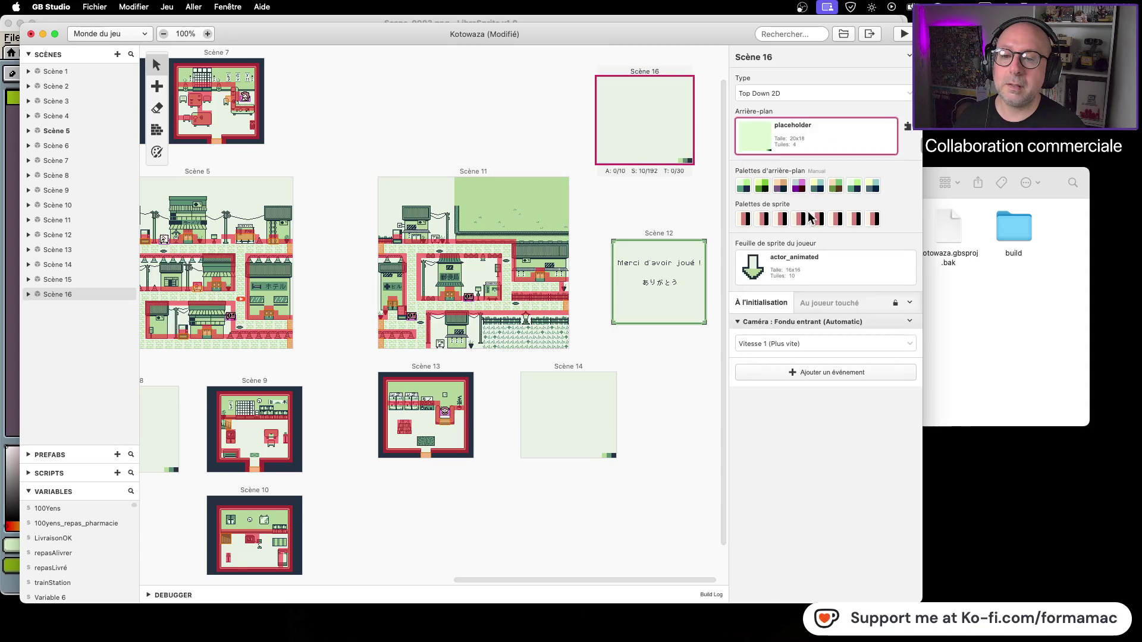
{"action": "left_click", "coordinate": [664, 411]}
{"action": "left_click", "coordinate": [160, 392]}
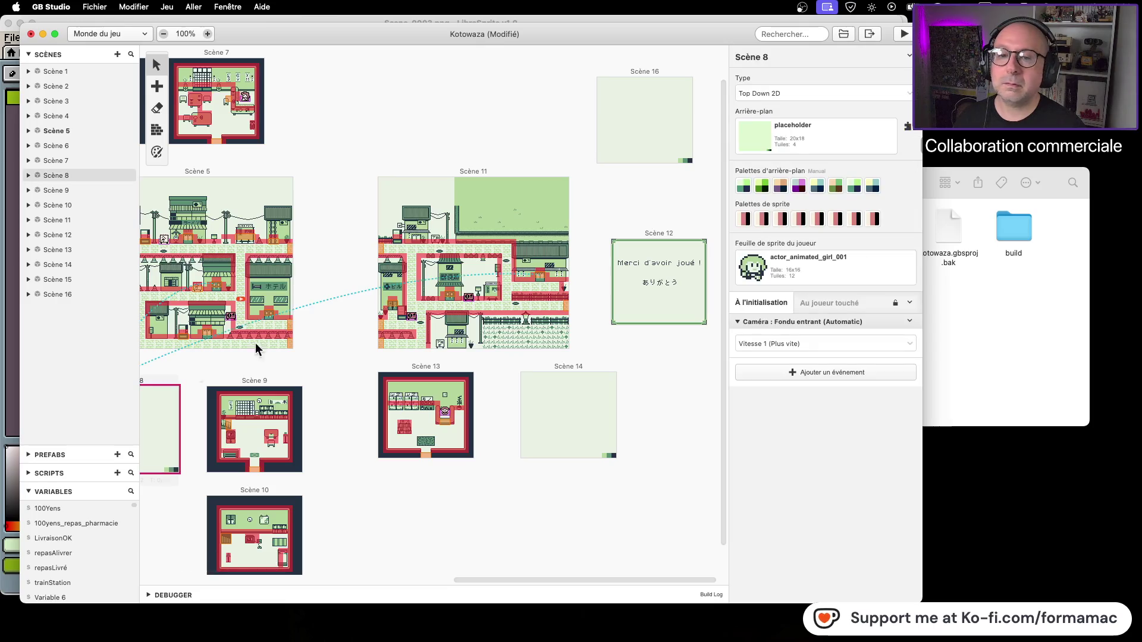
{"action": "left_click", "coordinate": [455, 110]}
{"action": "scroll", "coordinate": [365, 292], "scroll_direction": "left", "scroll_amount": 10}
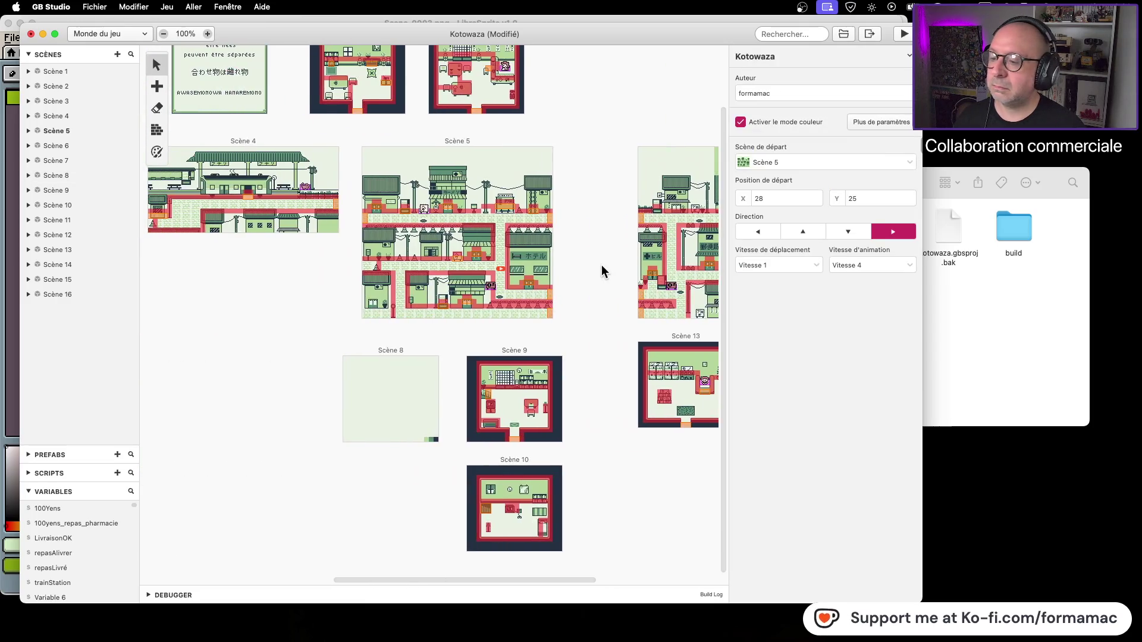
{"action": "left_click", "coordinate": [426, 362]}
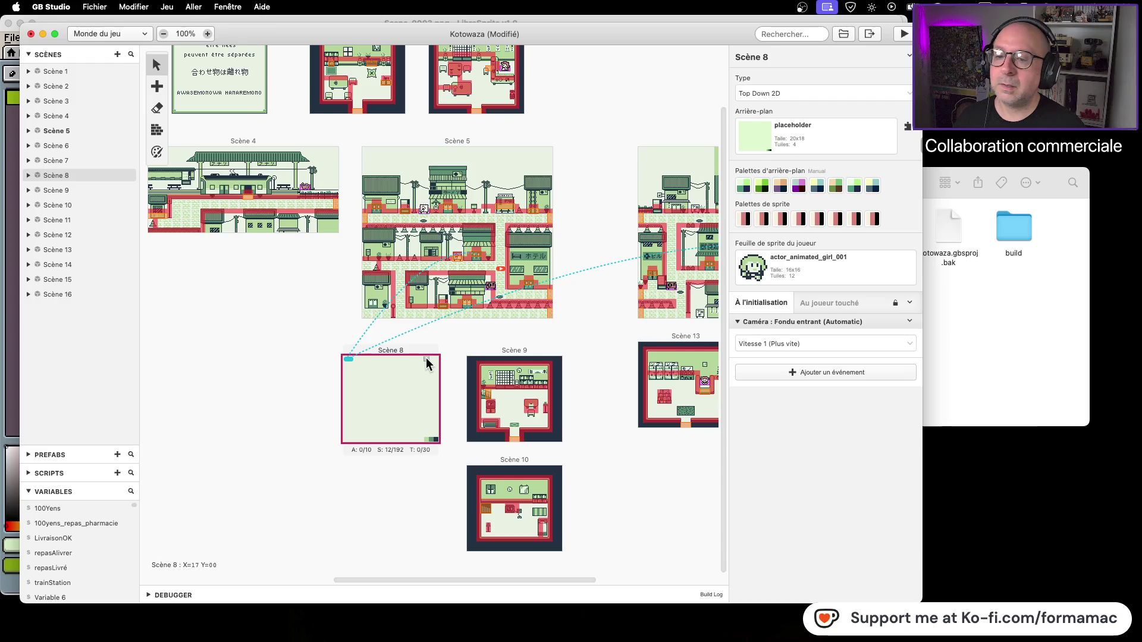
Point Scène 11's exit trigger to Scène 16 instead of Scène 8.
{"action": "scroll", "coordinate": [518, 345], "scroll_direction": "right", "scroll_amount": 8}
{"action": "left_click_drag", "start_coordinate": [397, 349], "coordinate": [459, 338]}
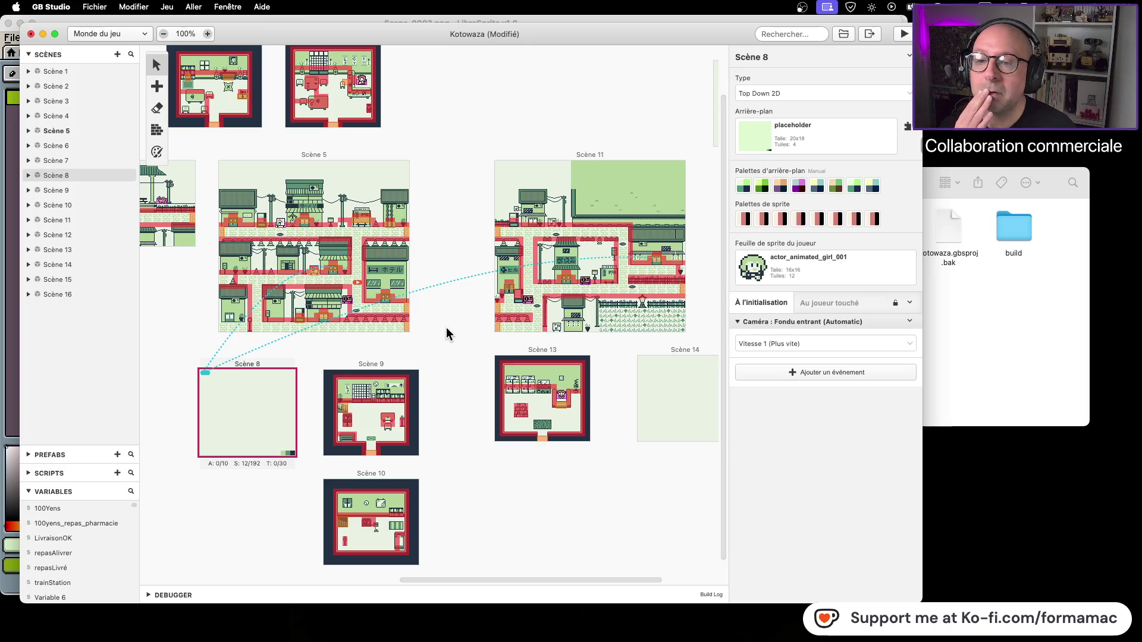
{"action": "left_click", "coordinate": [658, 259]}
{"action": "left_click", "coordinate": [837, 181]}
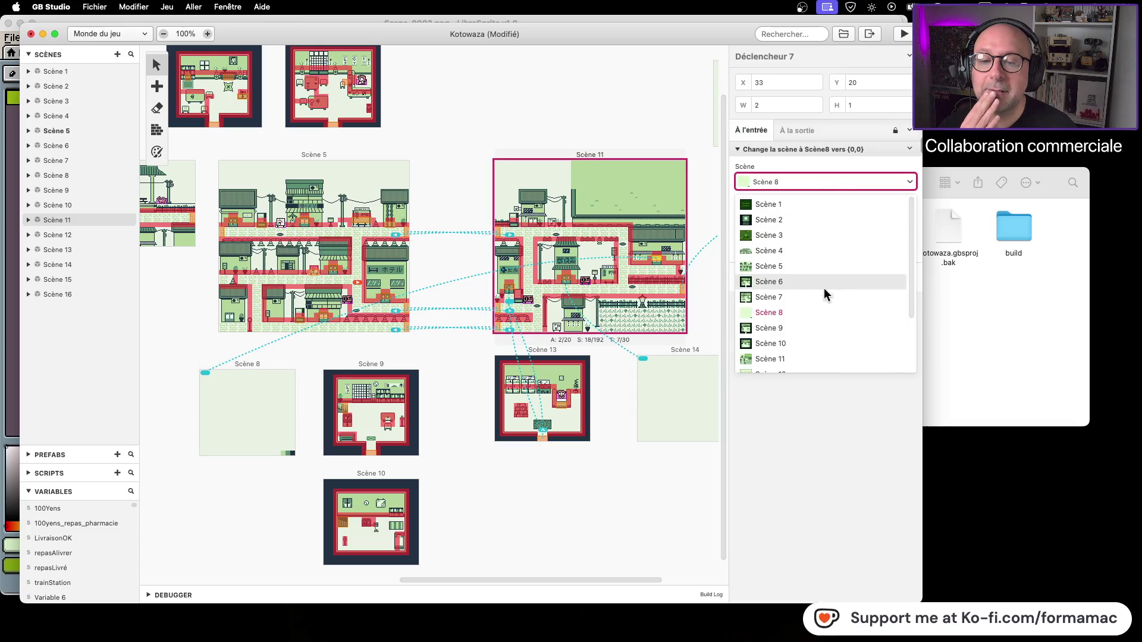
{"action": "scroll", "coordinate": [827, 283], "scroll_direction": "down", "scroll_amount": 2}
{"action": "left_click", "coordinate": [798, 363]}
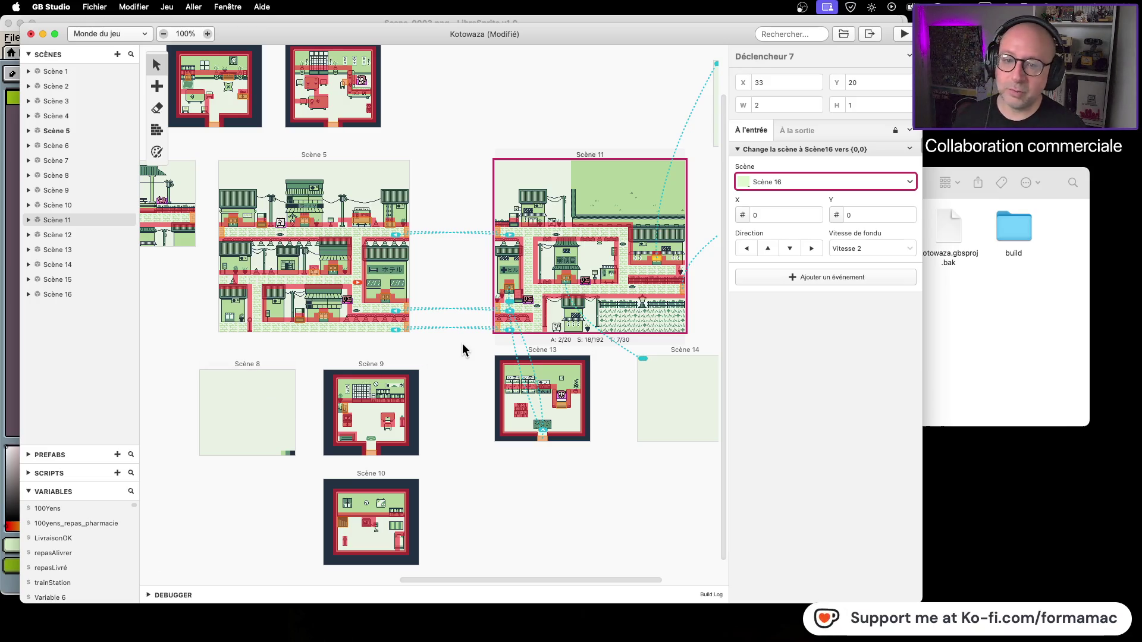
{"action": "left_click", "coordinate": [337, 270]}
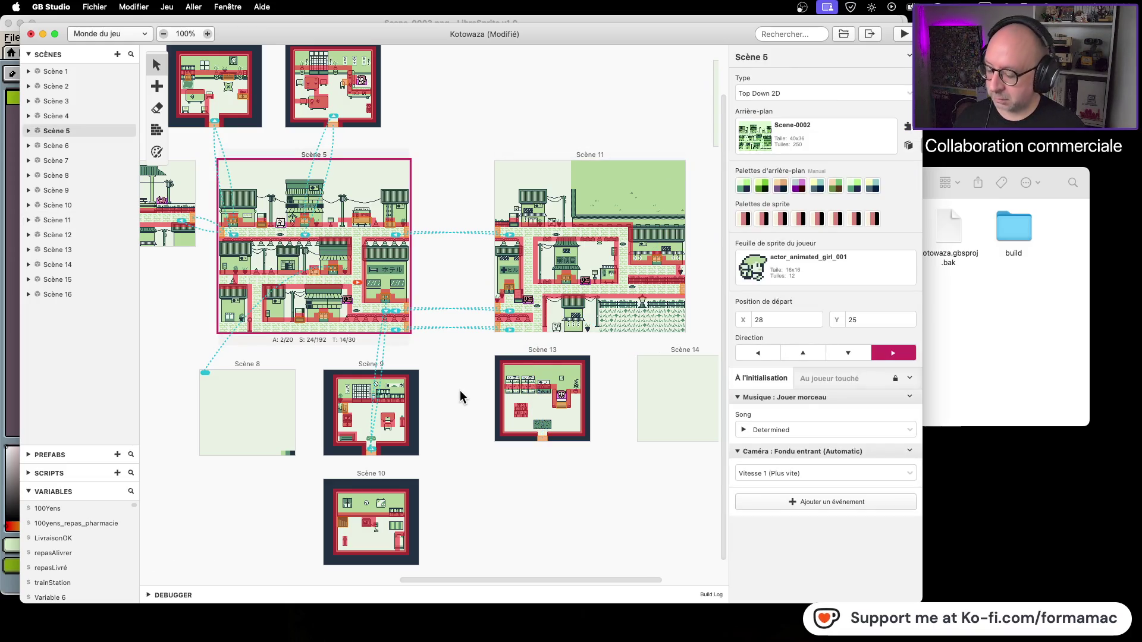
Undo the recent edits until Scène 16 is removed from the project.
{"action": "key", "text": "super+c"}
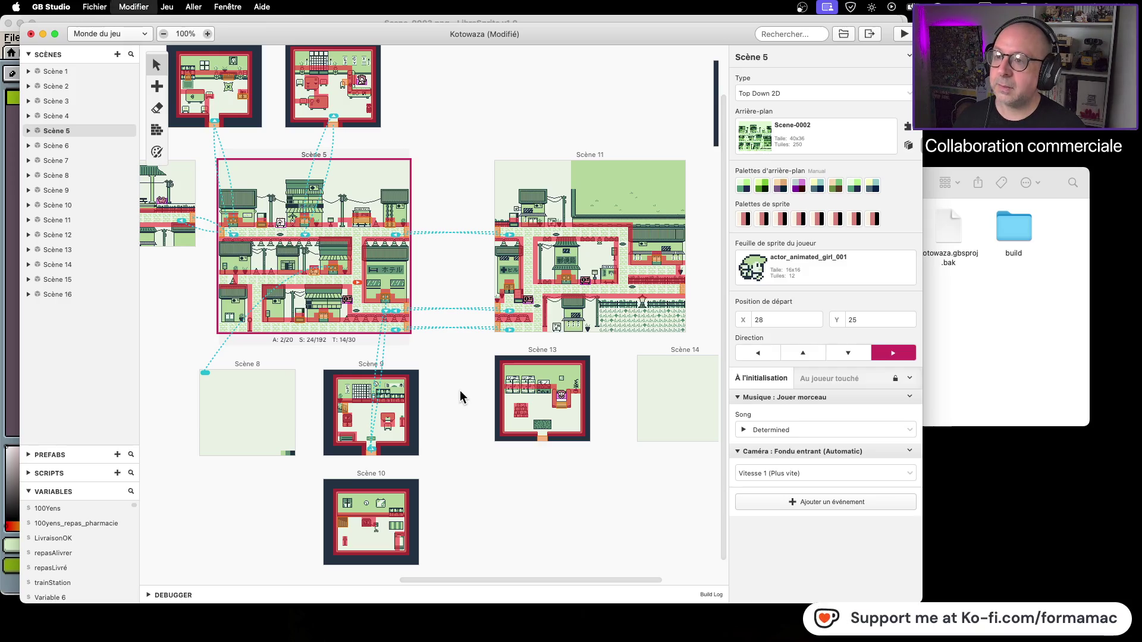
{"action": "key", "text": "super+v"}
{"action": "key", "text": "super+z"}
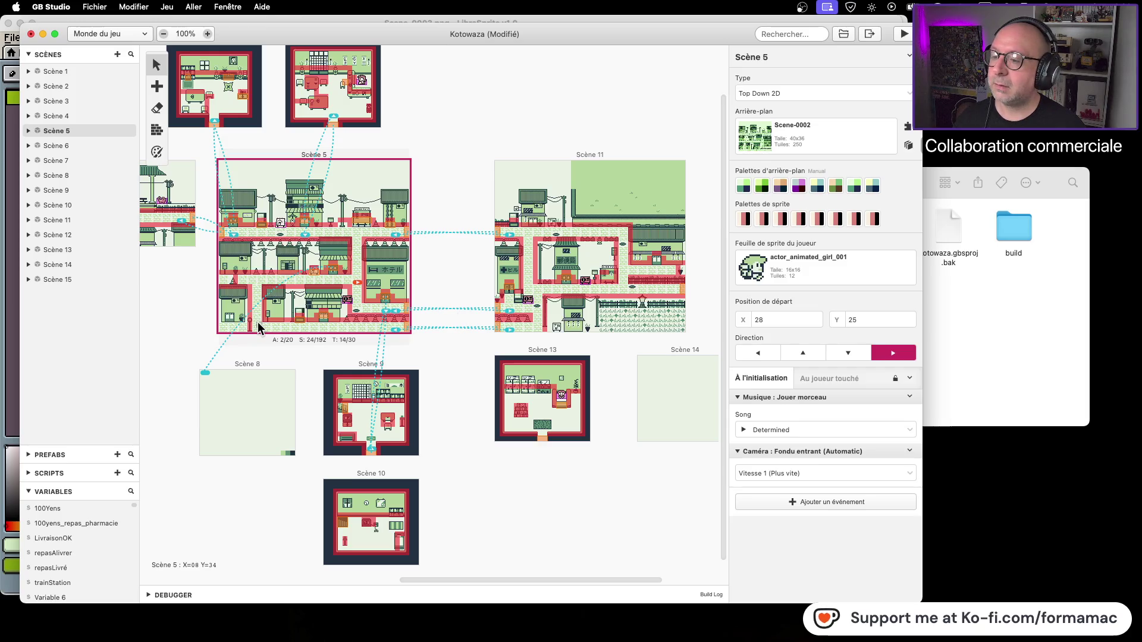
{"action": "scroll", "coordinate": [461, 360], "scroll_direction": "right", "scroll_amount": 5}
{"action": "scroll", "coordinate": [461, 360], "scroll_direction": "up", "scroll_amount": 2}
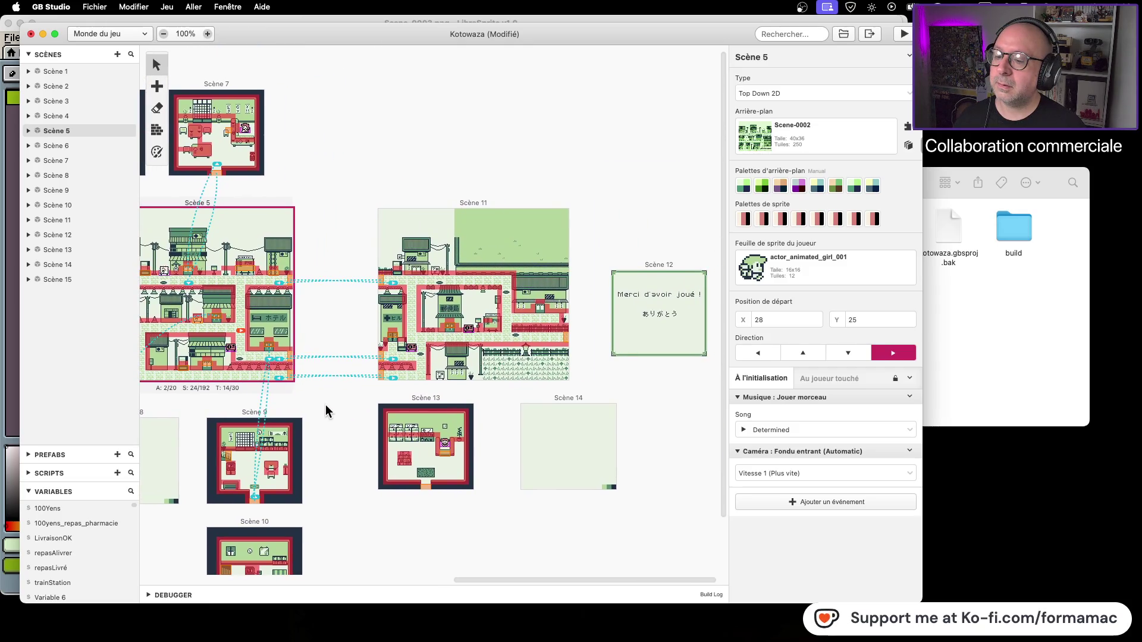
{"action": "mouse_move", "coordinate": [326, 411]}
{"action": "left_mouse_down"}
{"action": "mouse_move", "coordinate": [420, 382]}
{"action": "mouse_move", "coordinate": [541, 369]}
{"action": "mouse_move", "coordinate": [483, 372]}
{"action": "left_mouse_up"}
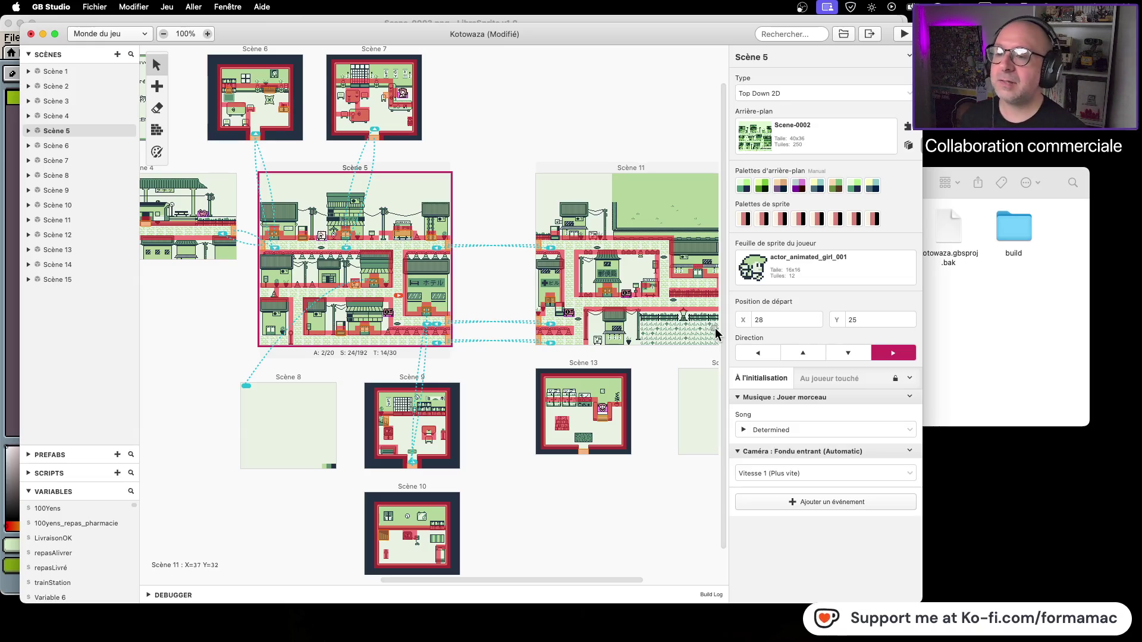
Review Scènes 8 and 9 and the triggers leading to Scène 7 and Scène 13.
{"action": "left_click", "coordinate": [319, 382]}
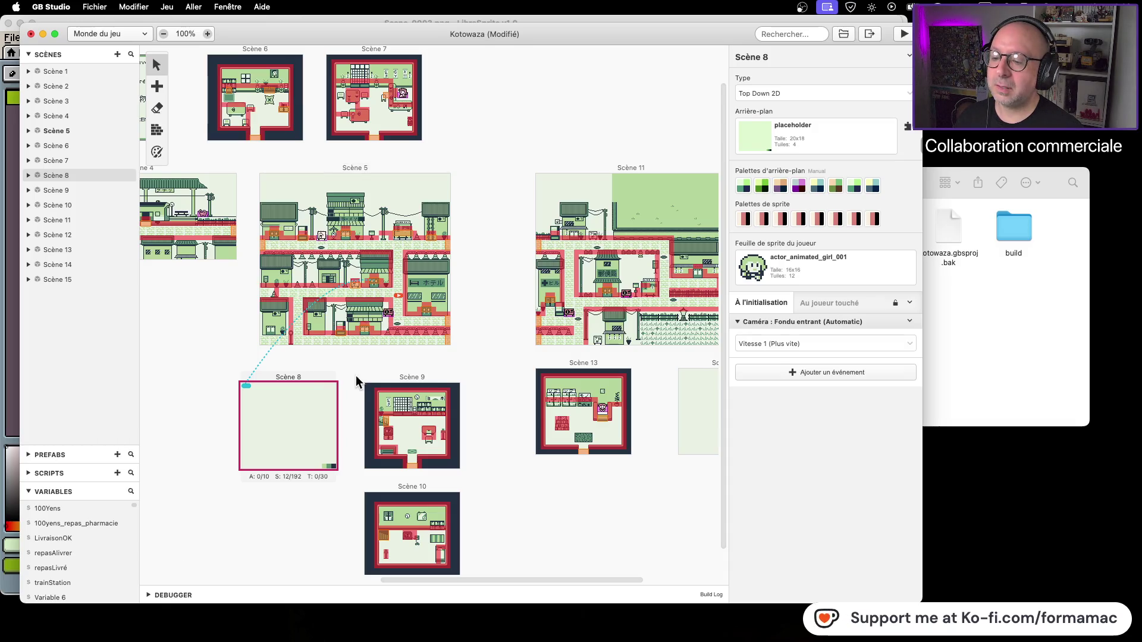
{"action": "left_click", "coordinate": [428, 377]}
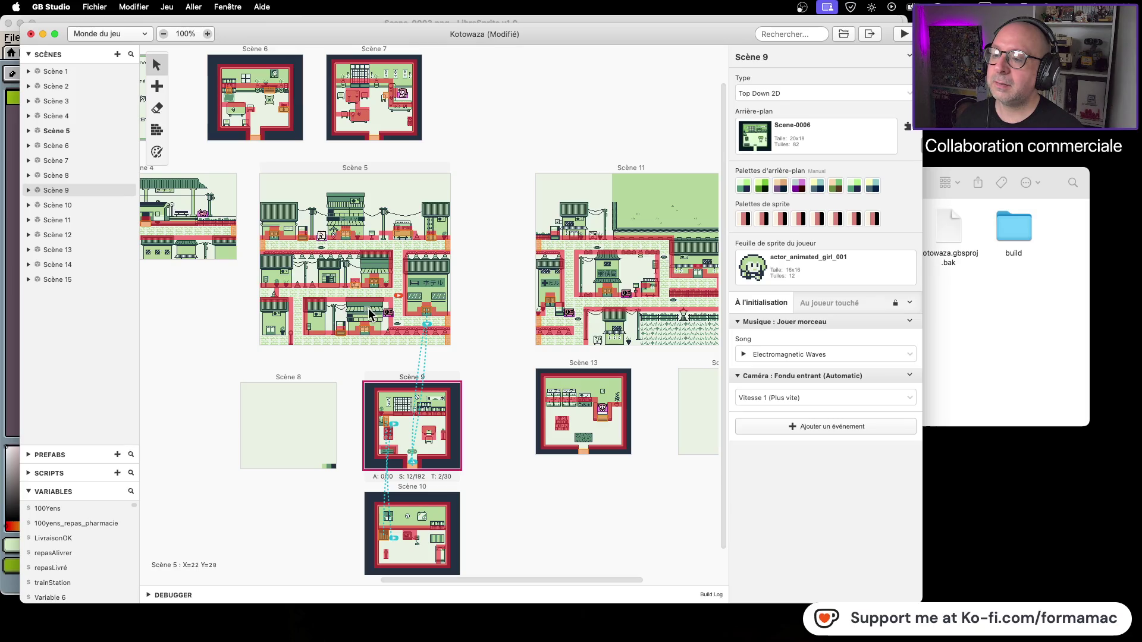
{"action": "left_click", "coordinate": [349, 239]}
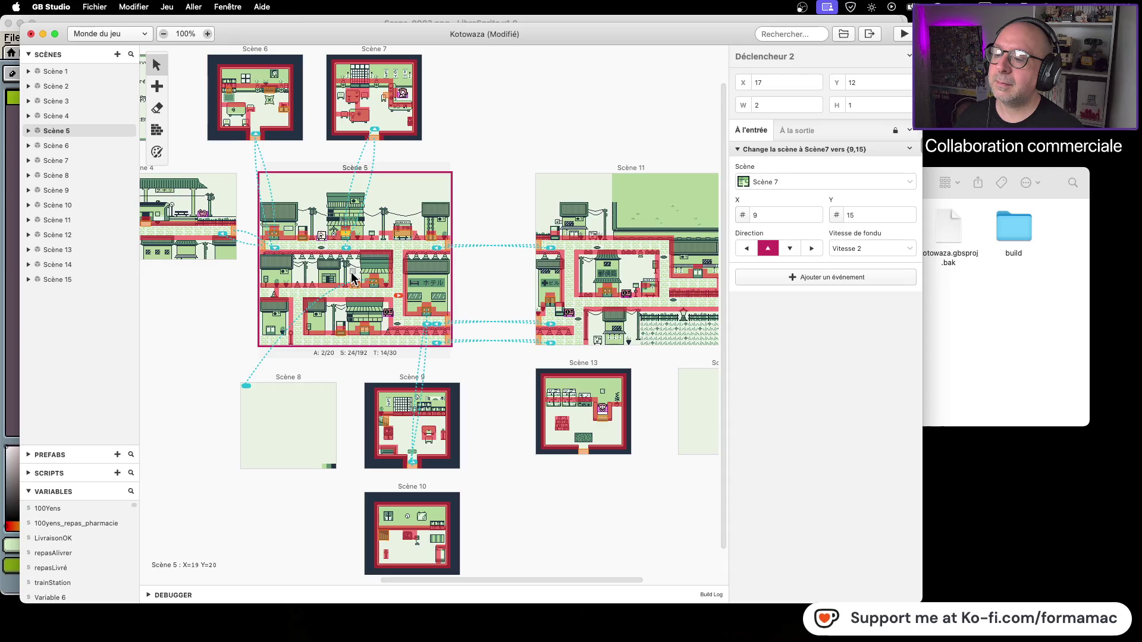
{"action": "scroll", "coordinate": [536, 479], "scroll_direction": "right", "scroll_amount": 5}
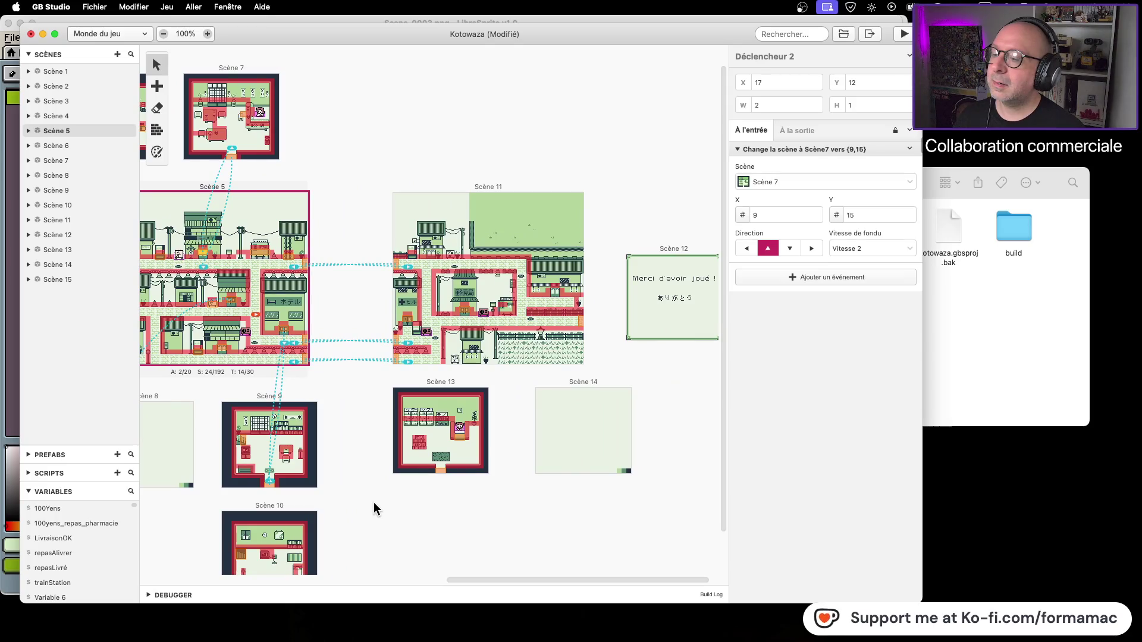
{"action": "scroll", "coordinate": [476, 479], "scroll_direction": "left", "scroll_amount": 4}
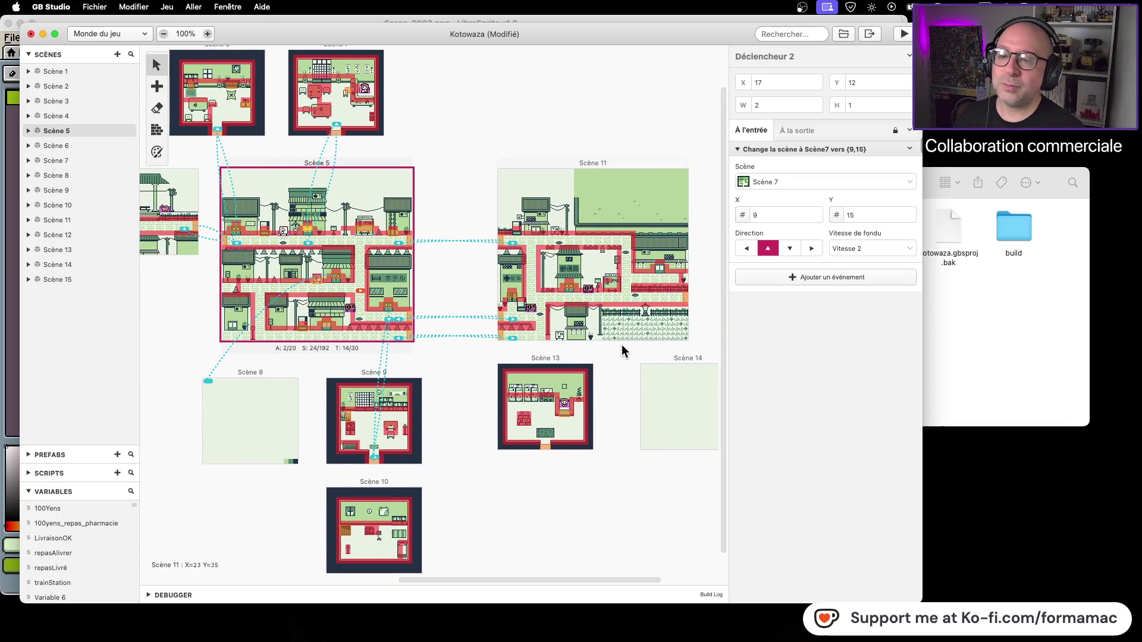
{"action": "scroll", "coordinate": [622, 351], "scroll_direction": "right", "scroll_amount": 1}
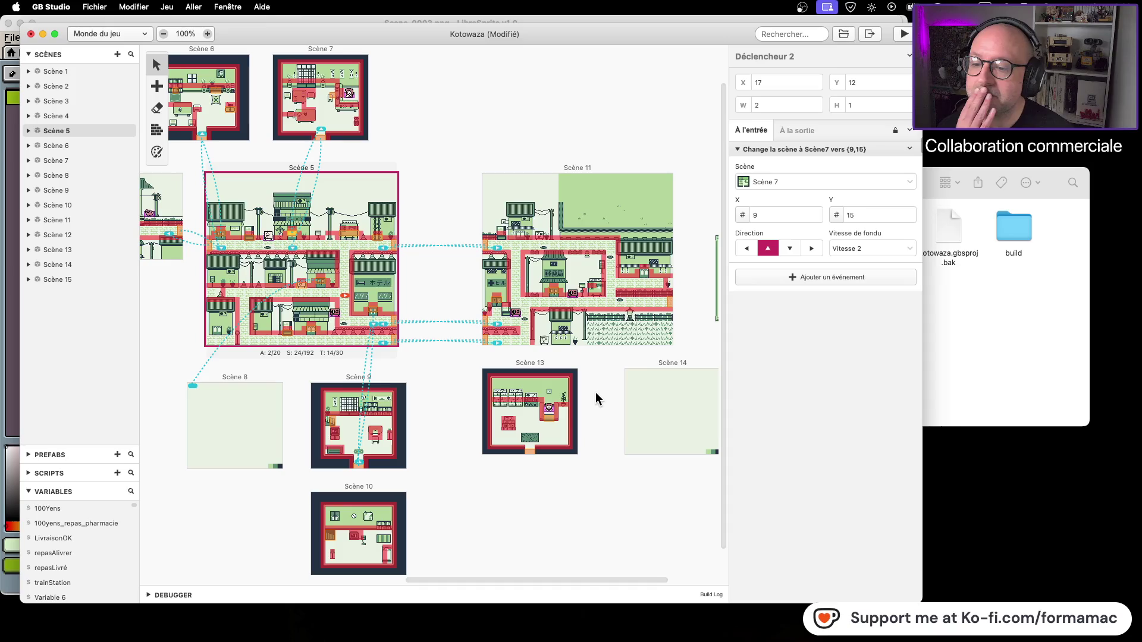
{"action": "scroll", "coordinate": [595, 392], "scroll_direction": "right", "scroll_amount": 4}
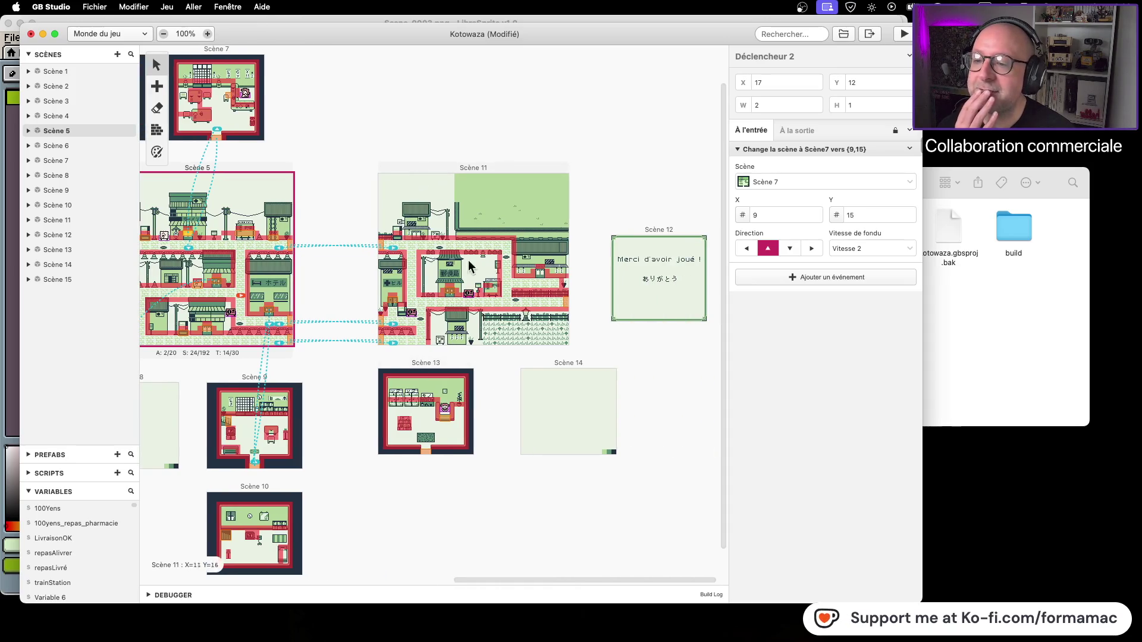
{"action": "left_click", "coordinate": [393, 304]}
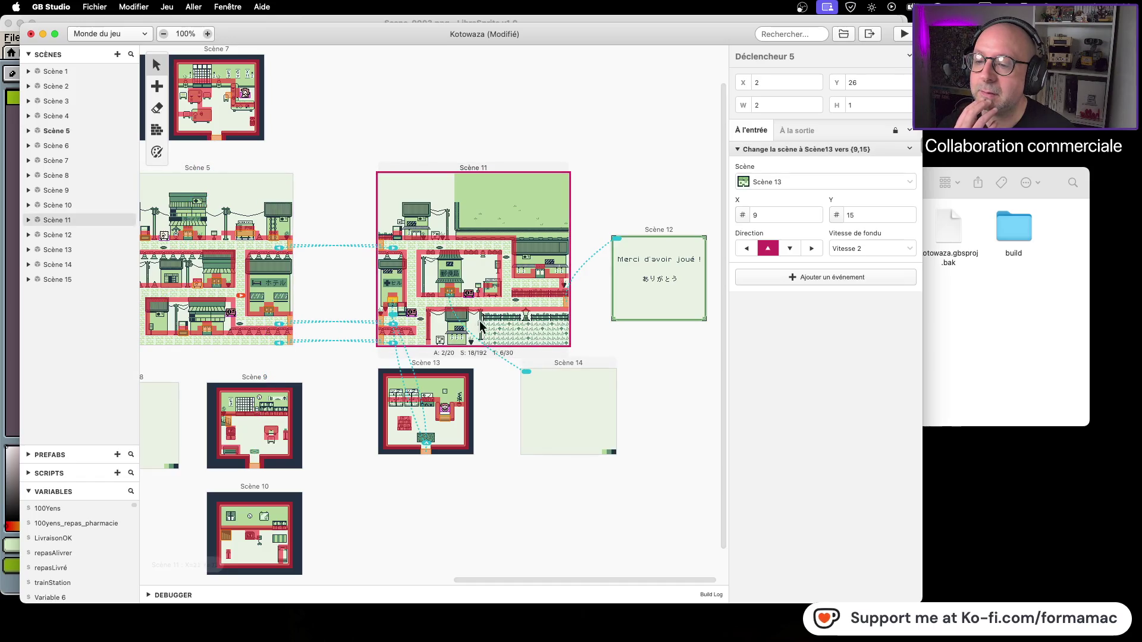
Delete Scène 5's Déclencheur 3, the trigger leading to Scène 8.
{"action": "left_click", "coordinate": [449, 289]}
{"action": "scroll", "coordinate": [348, 373], "scroll_direction": "left", "scroll_amount": 5}
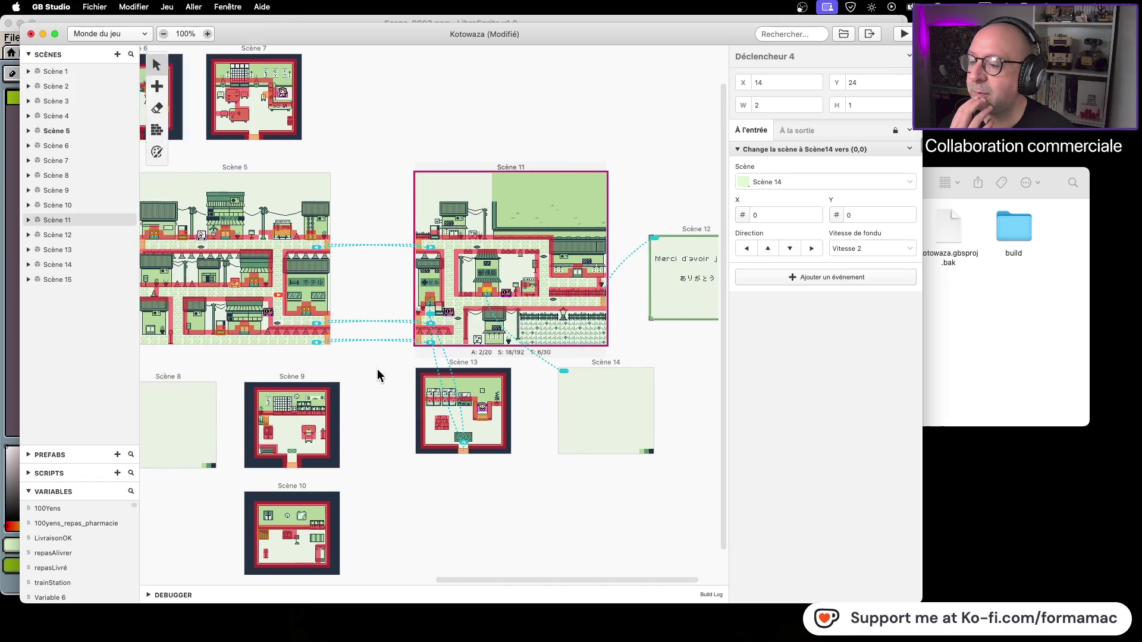
{"action": "left_click", "coordinate": [300, 360]}
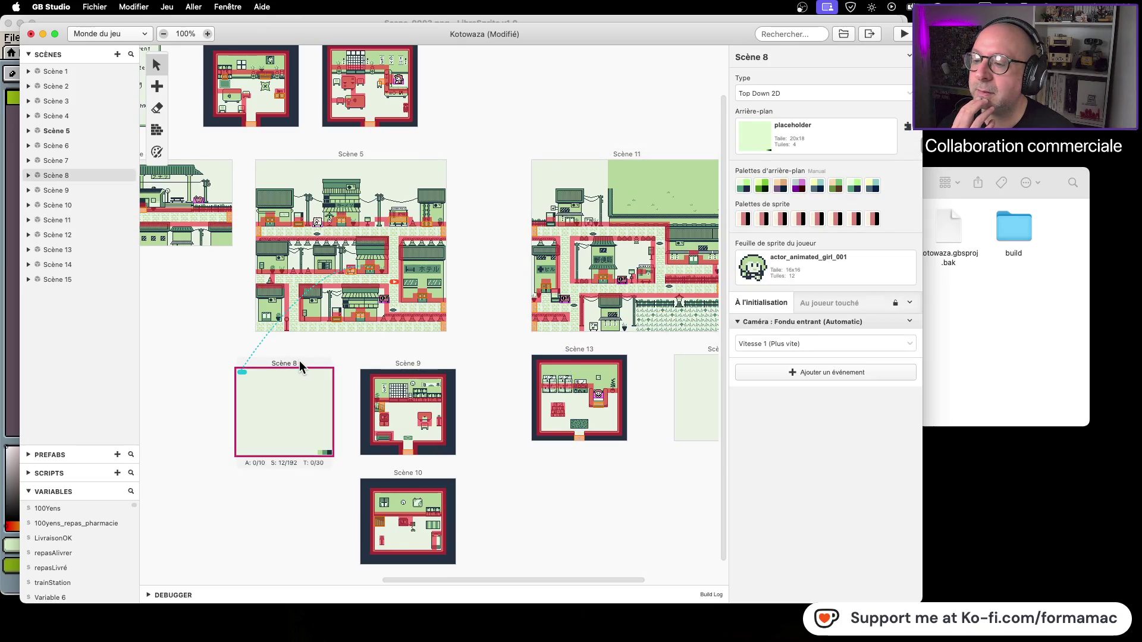
{"action": "left_click", "coordinate": [370, 269]}
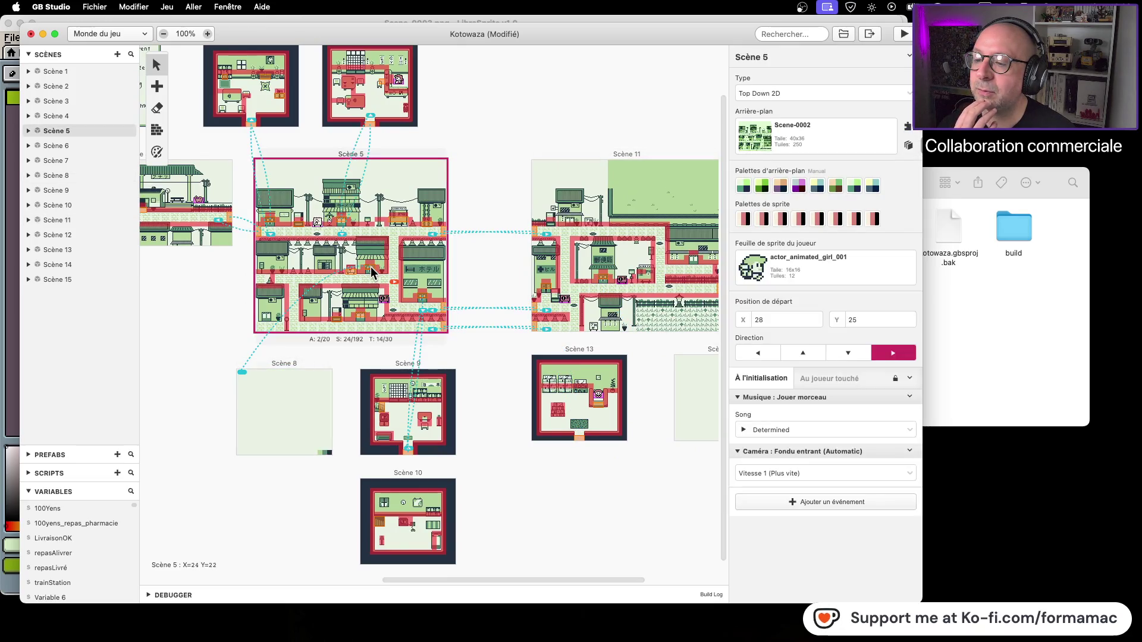
{"action": "left_click", "coordinate": [370, 267]}
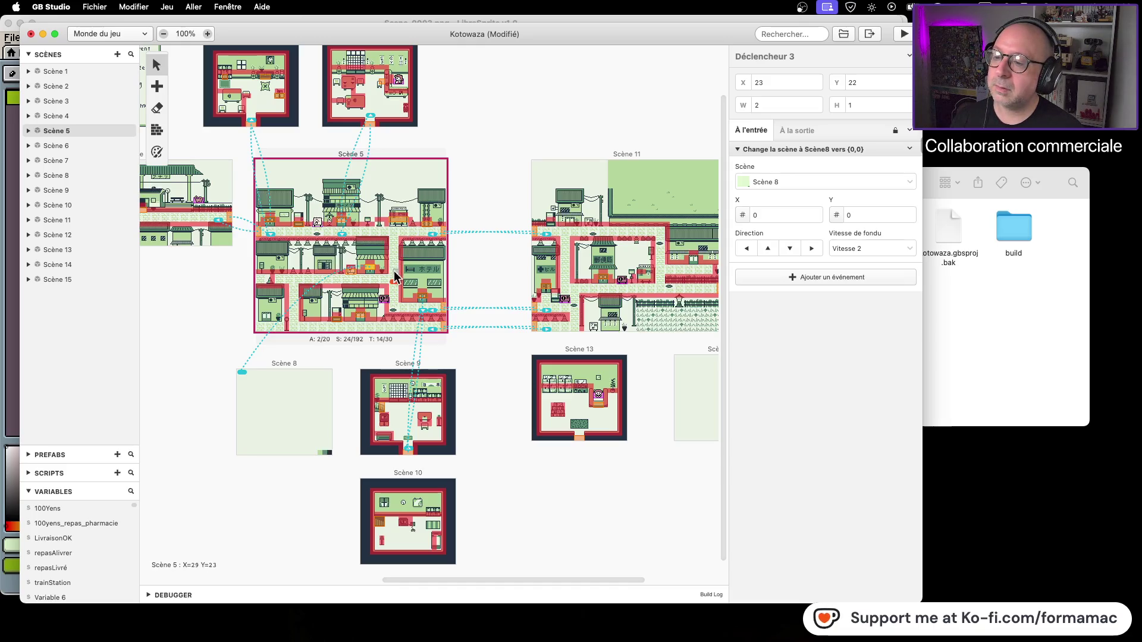
{"action": "key", "text": "BackSpace"}
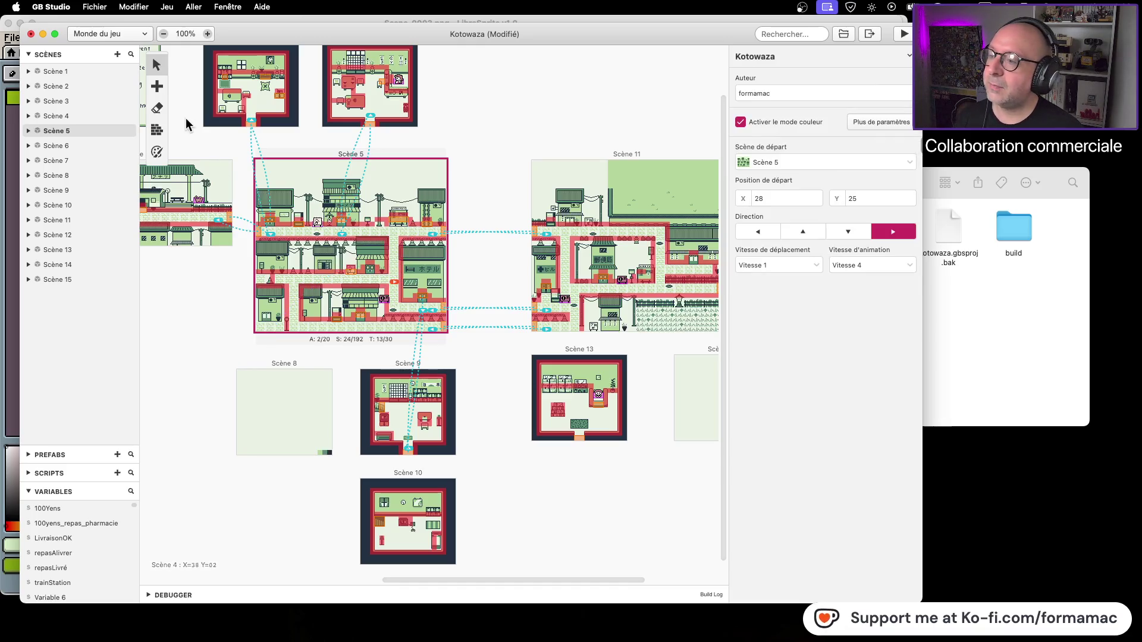
Move Scène 8 to the top right of the world map, above Scène 12.
{"action": "left_click", "coordinate": [159, 129]}
{"action": "left_click", "coordinate": [372, 273]}
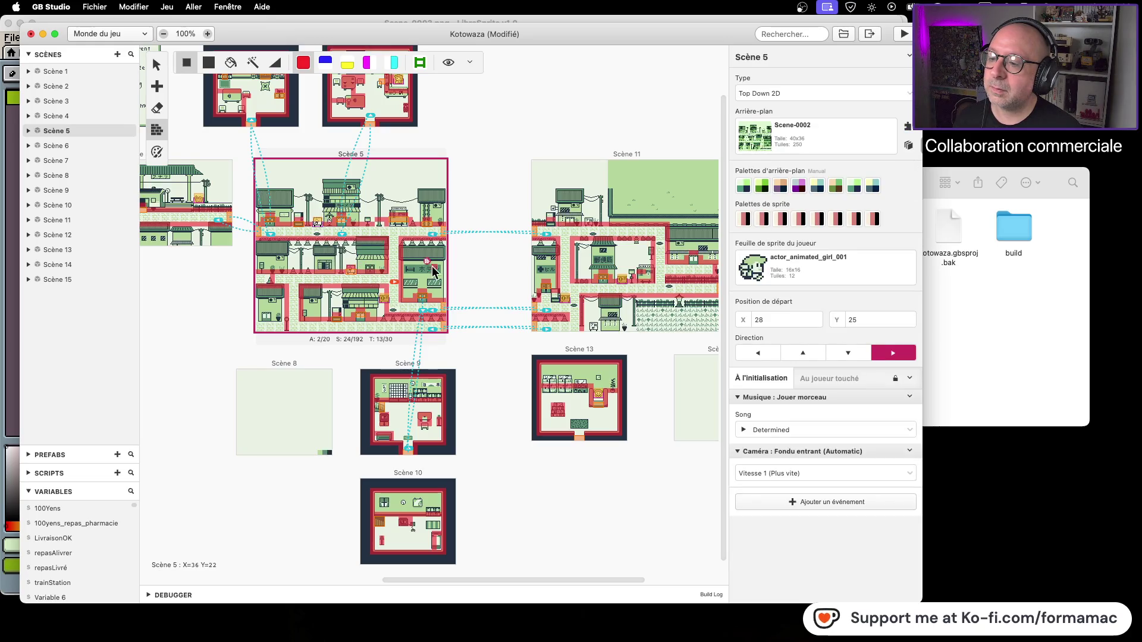
{"action": "scroll", "coordinate": [416, 321], "scroll_direction": "right", "scroll_amount": 5}
{"action": "mouse_move", "coordinate": [179, 376]}
{"action": "left_mouse_down"}
{"action": "mouse_move", "coordinate": [704, 94]}
{"action": "mouse_move", "coordinate": [694, 103]}
{"action": "left_mouse_up"}
{"action": "left_click", "coordinate": [157, 86]}
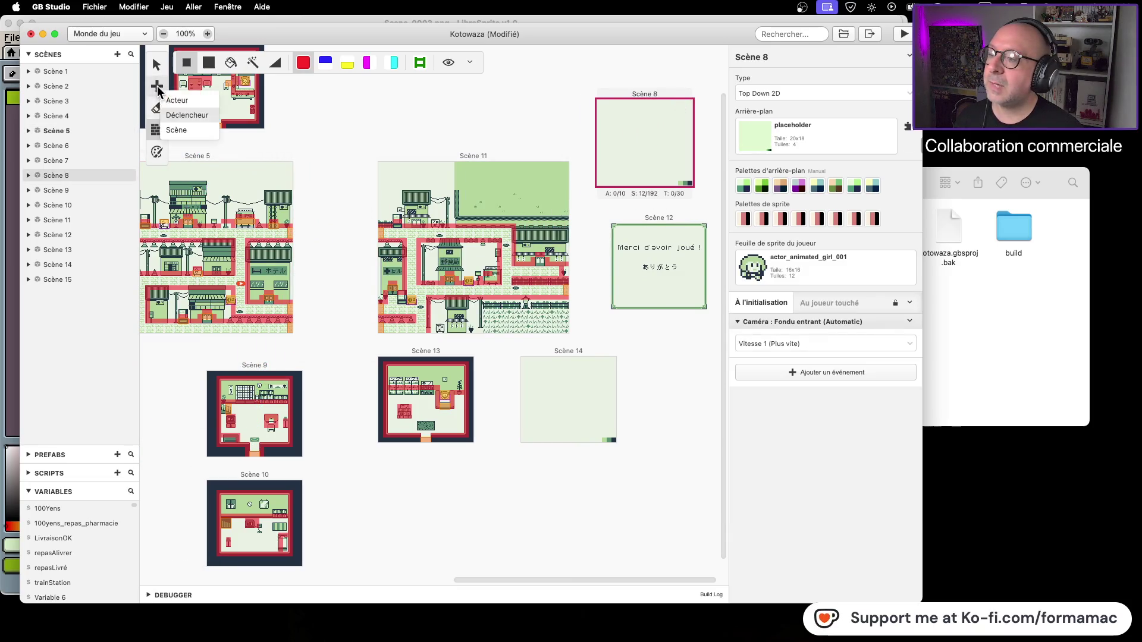
Add Déclencheur 7 on Scène 11 with a change-scene event to Scène 8 at (0,0), and save.
{"action": "left_click", "coordinate": [187, 122]}
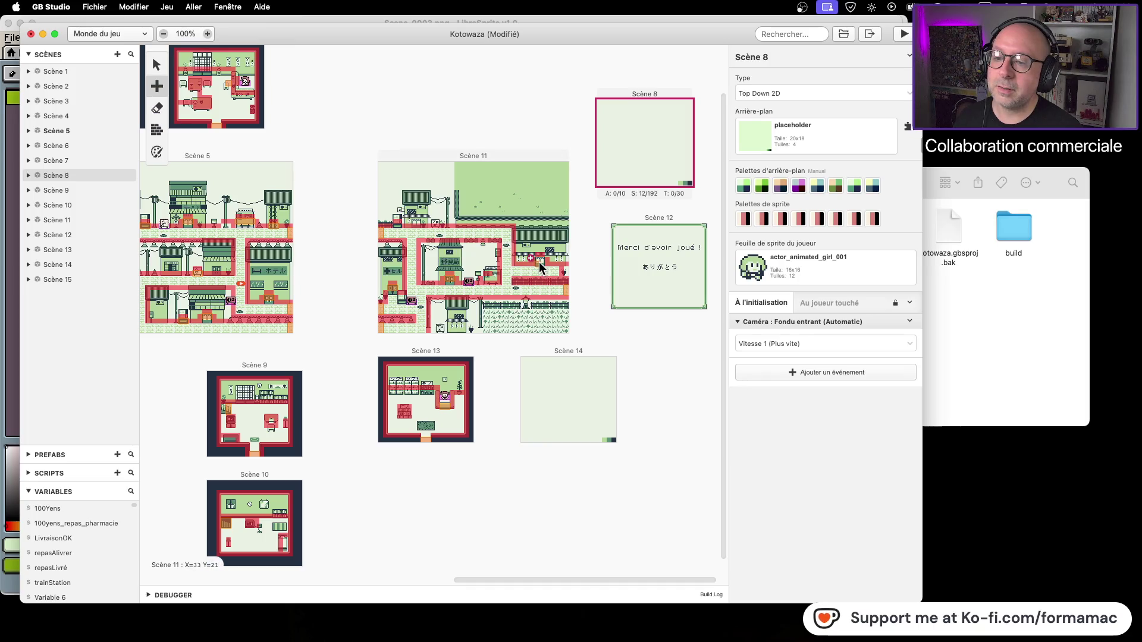
{"action": "left_click_drag", "start_coordinate": [537, 261], "coordinate": [544, 258]}
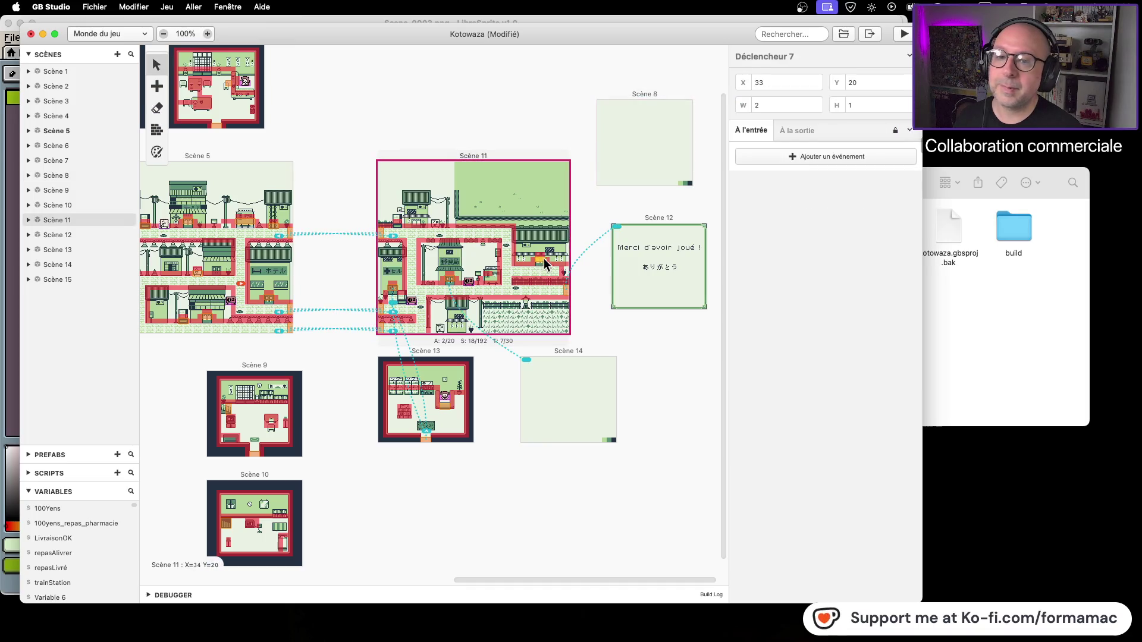
{"action": "left_click", "coordinate": [782, 159]}
{"action": "left_click", "coordinate": [673, 219]}
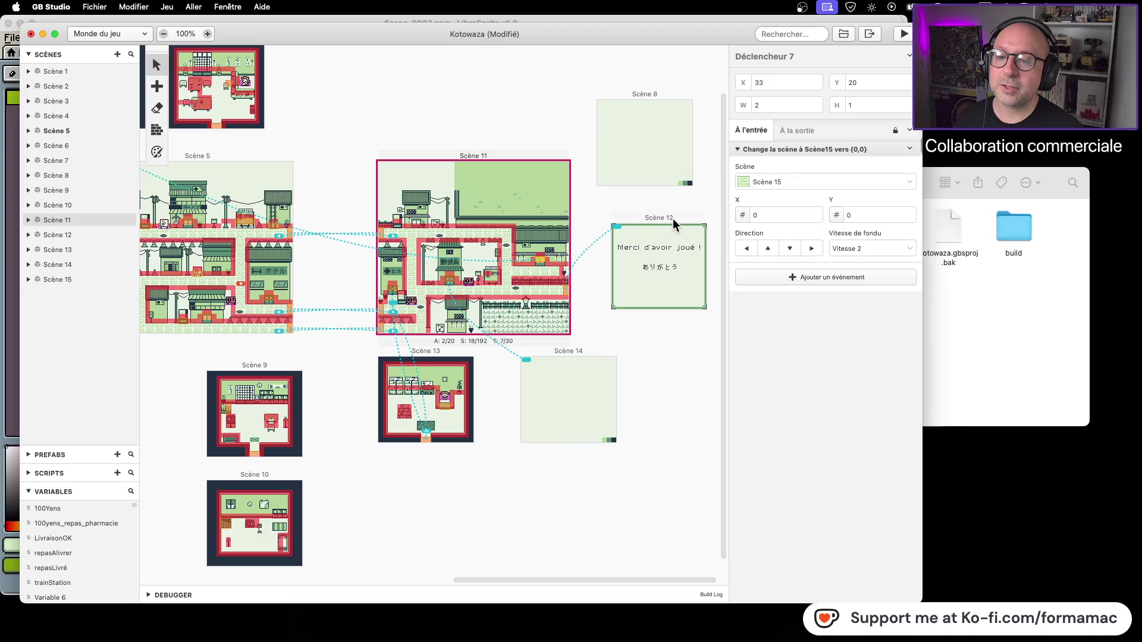
{"action": "left_click", "coordinate": [809, 182]}
{"action": "left_click", "coordinate": [787, 313]}
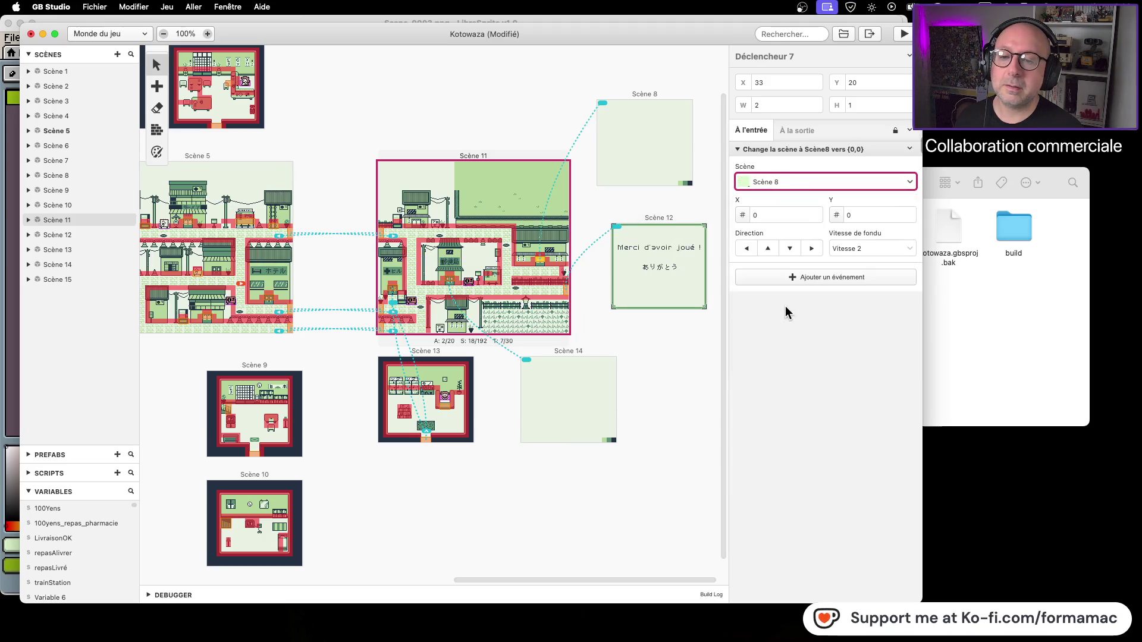
{"action": "scroll", "coordinate": [375, 437], "scroll_direction": "left", "scroll_amount": 10}
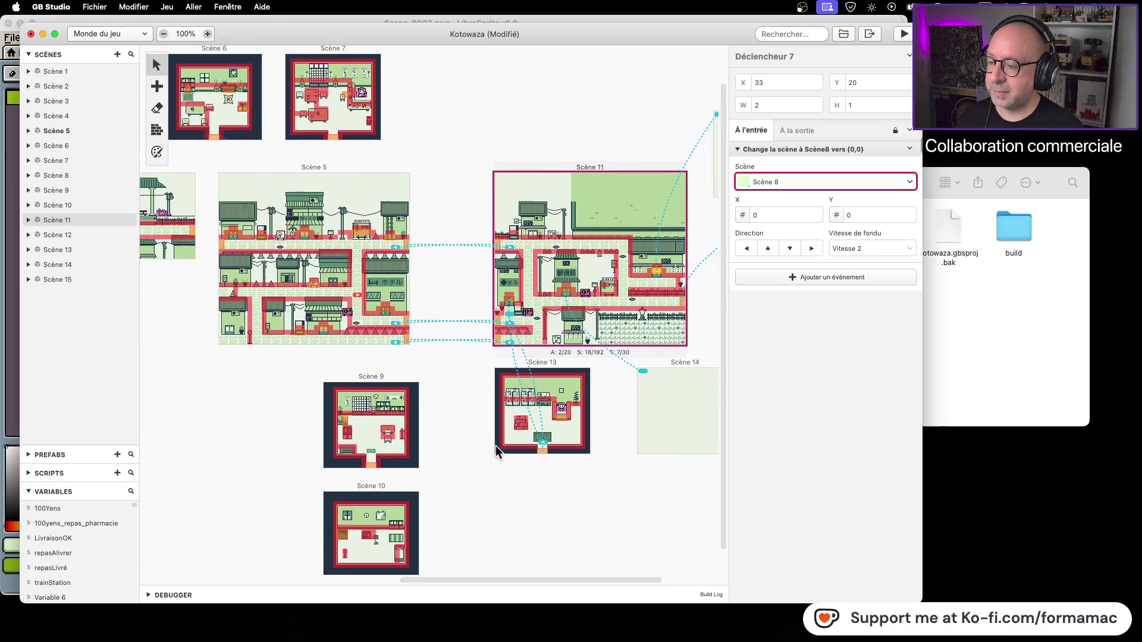
{"action": "key", "text": "super+s"}
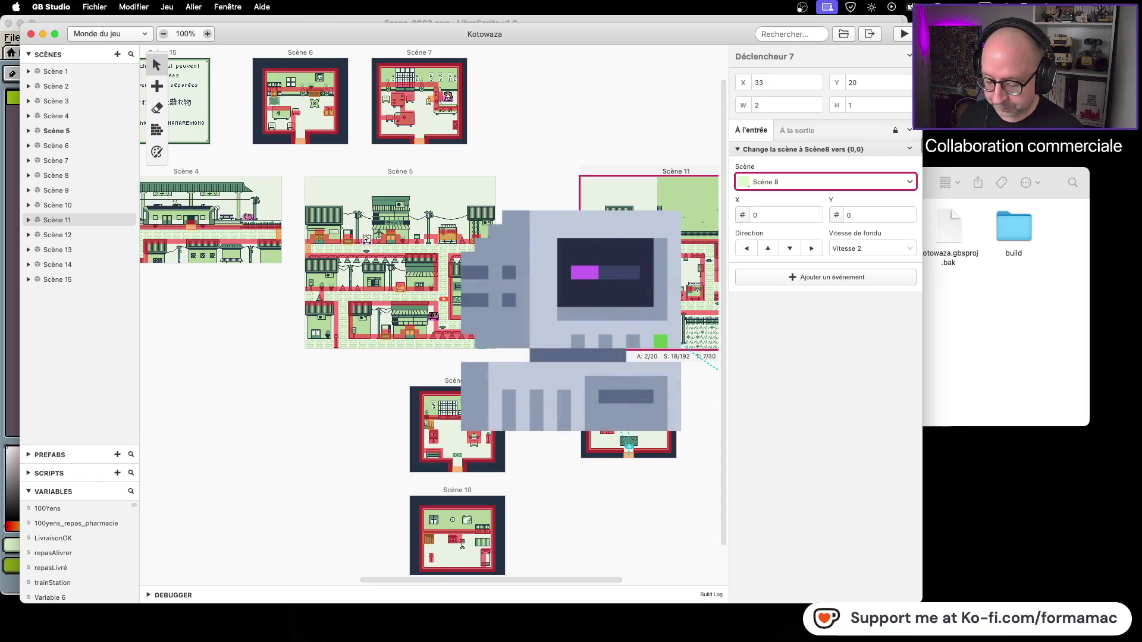
{"action": "key", "text": "super+Tab"}
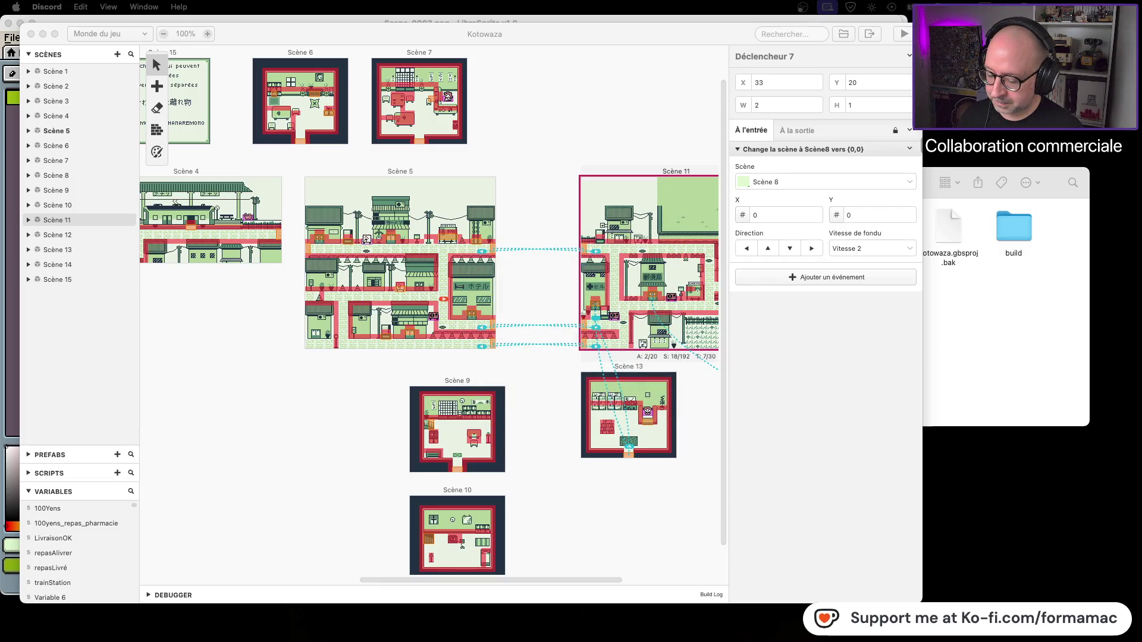
{"action": "key", "text": "super+Tab"}
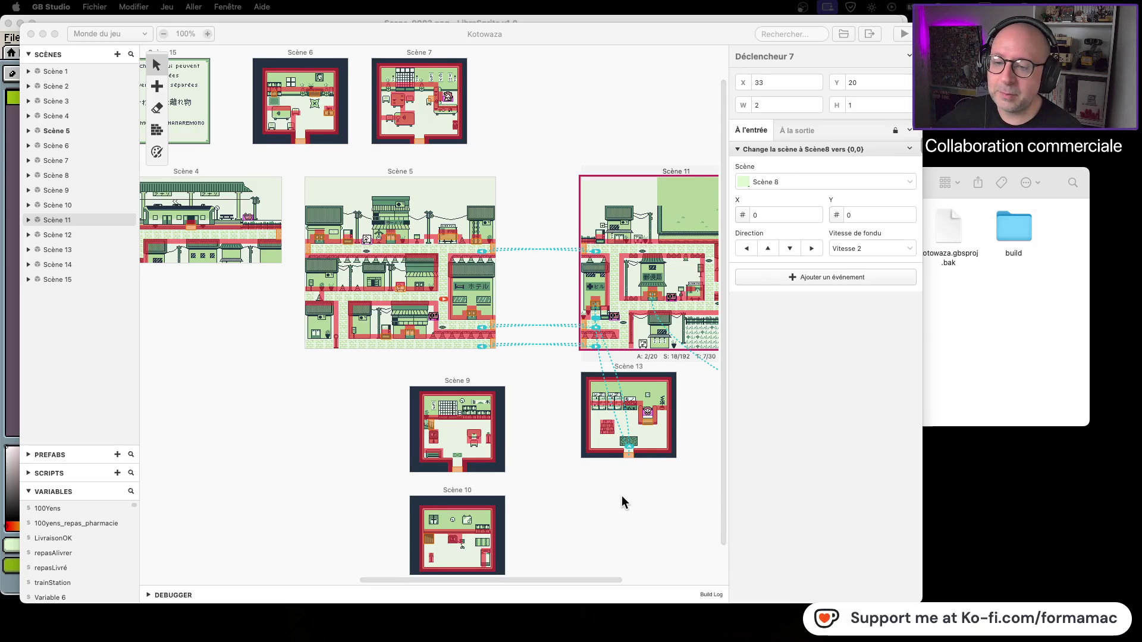
{"action": "left_click_drag", "start_coordinate": [622, 499], "coordinate": [398, 507]}
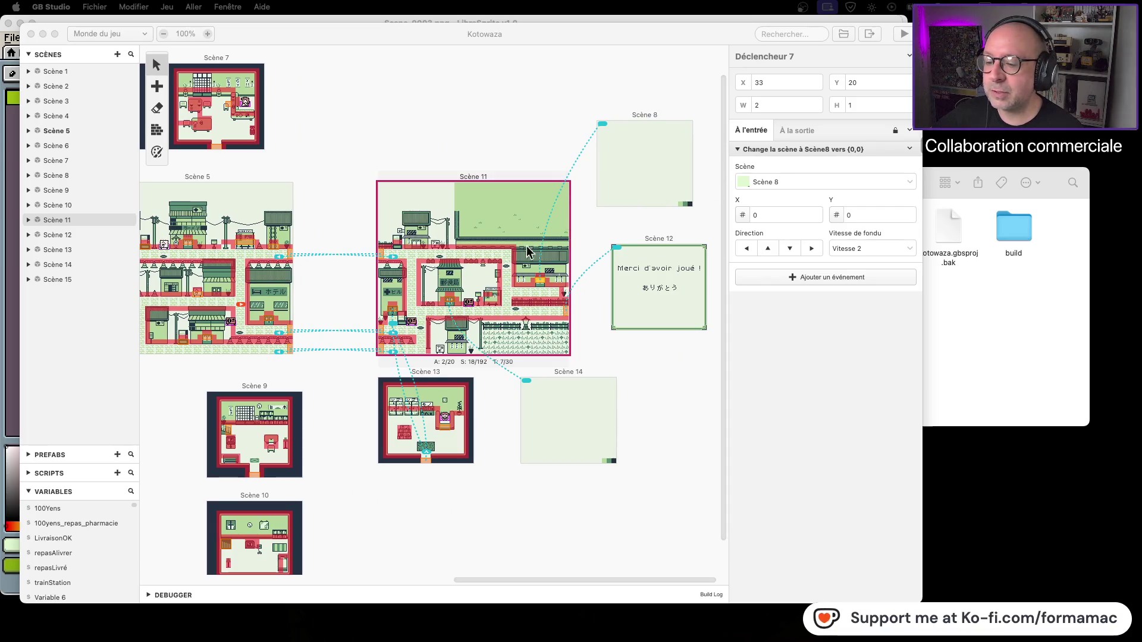
Nudge Scène 14 up-left on the map, then return Finder to the Kotowaza GB Studio folder.
{"action": "left_click", "coordinate": [556, 370]}
{"action": "left_click_drag", "start_coordinate": [573, 381], "coordinate": [565, 371]}
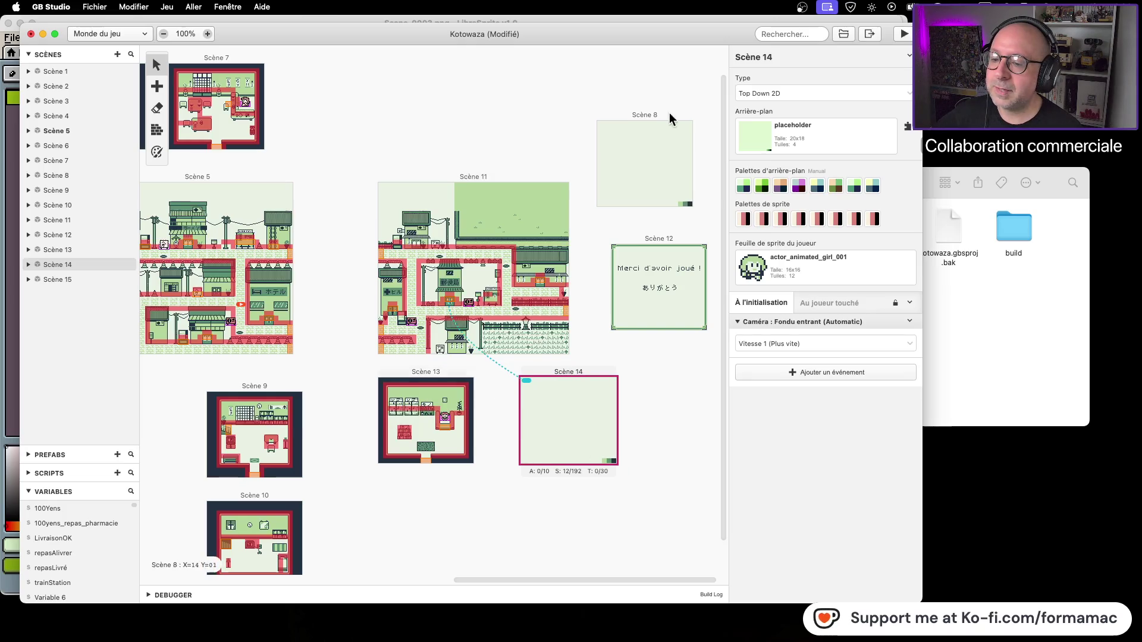
{"action": "scroll", "coordinate": [344, 280], "scroll_direction": "left", "scroll_amount": 5}
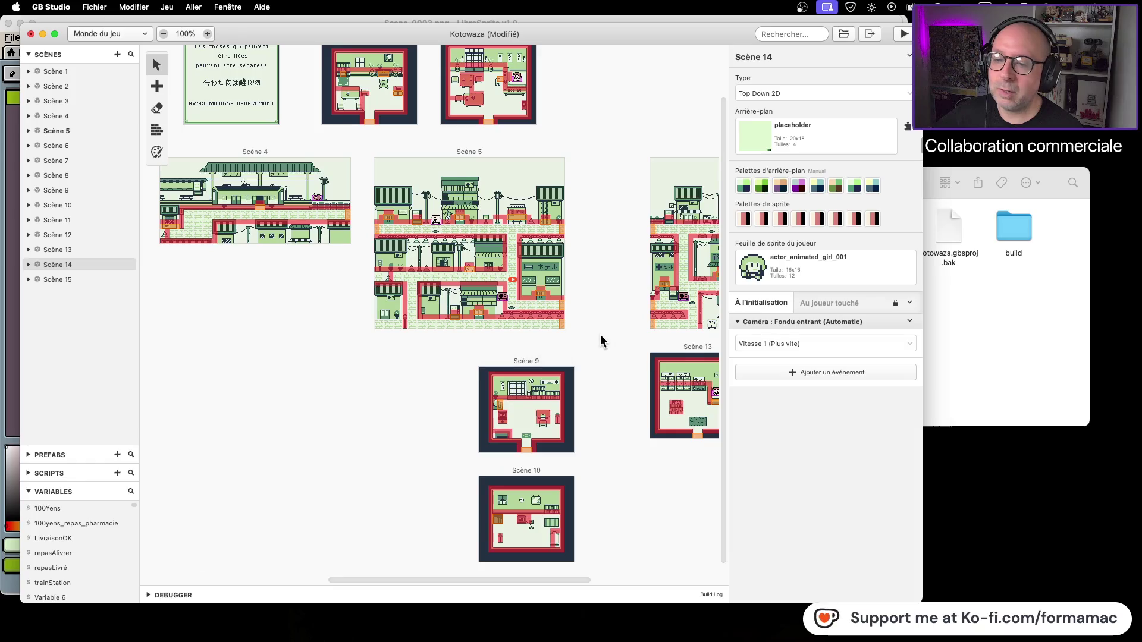
{"action": "scroll", "coordinate": [605, 335], "scroll_direction": "right", "scroll_amount": 5}
{"action": "scroll", "coordinate": [605, 335], "scroll_direction": "up", "scroll_amount": 1}
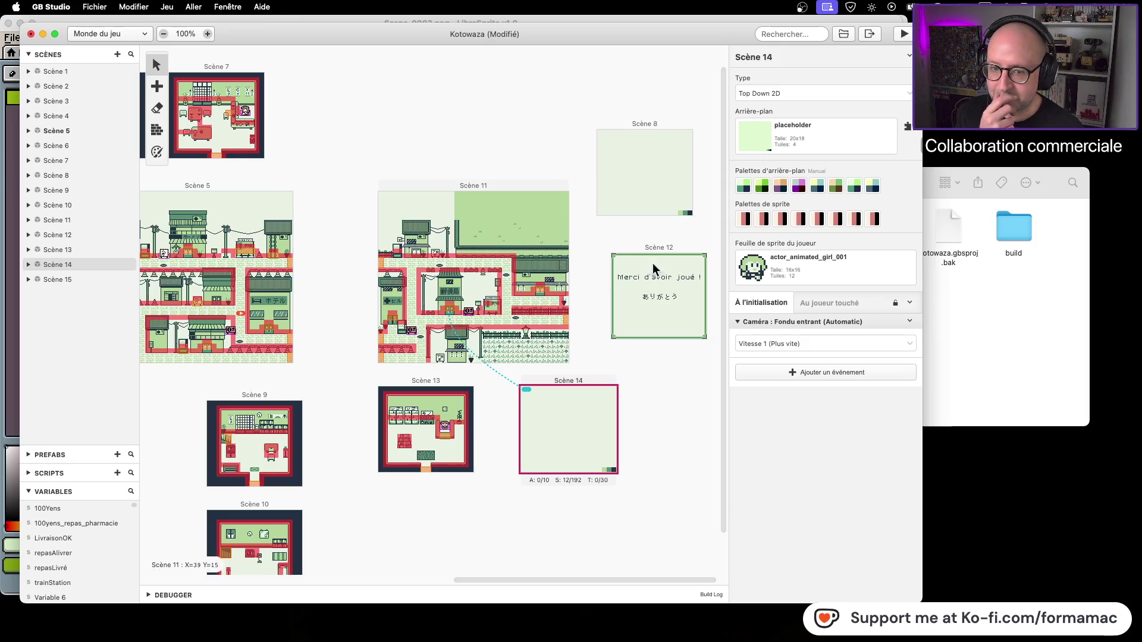
{"action": "left_click", "coordinate": [969, 331]}
{"action": "left_click", "coordinate": [665, 183]}
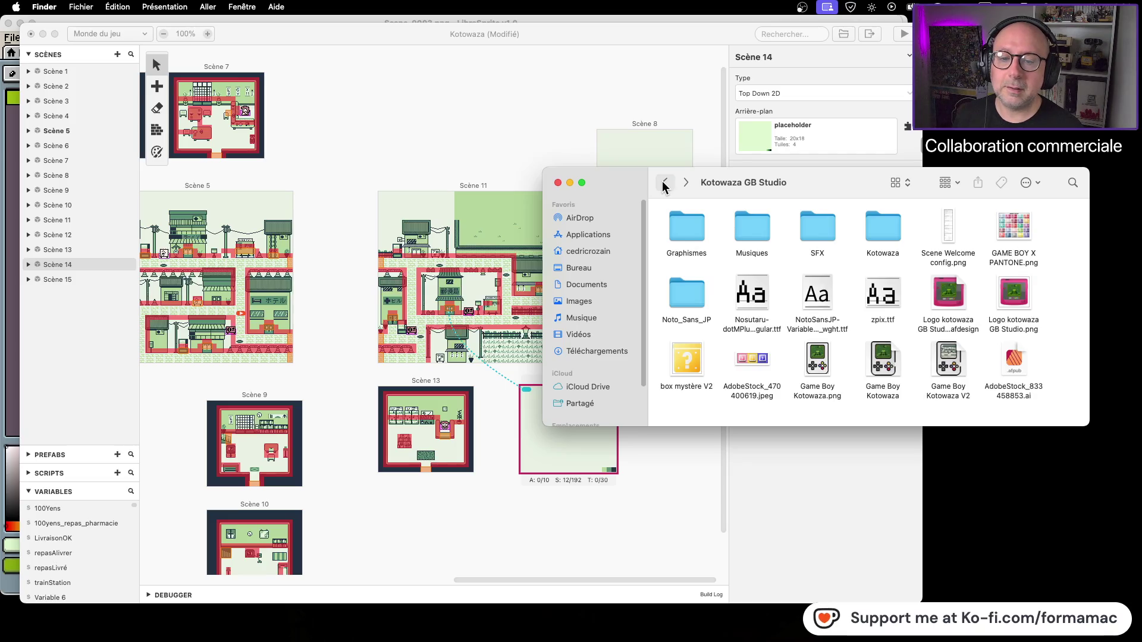
Open Graphismes' Exemples folder and quick-look the Gard House.png room image.
{"action": "left_click", "coordinate": [684, 233]}
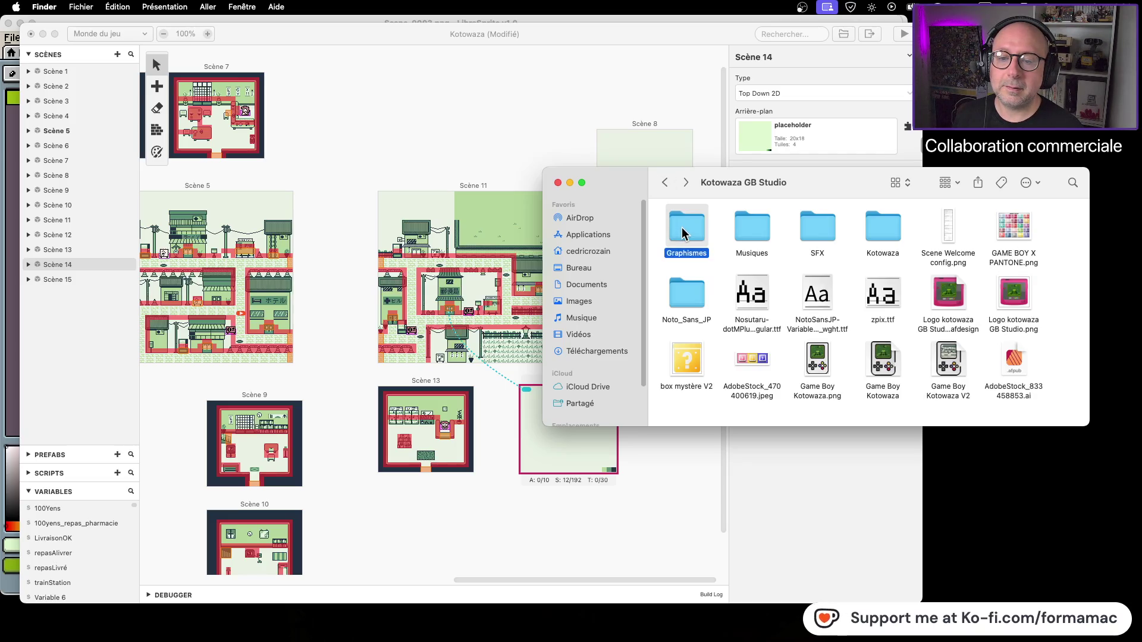
{"action": "double_click", "coordinate": [683, 234]}
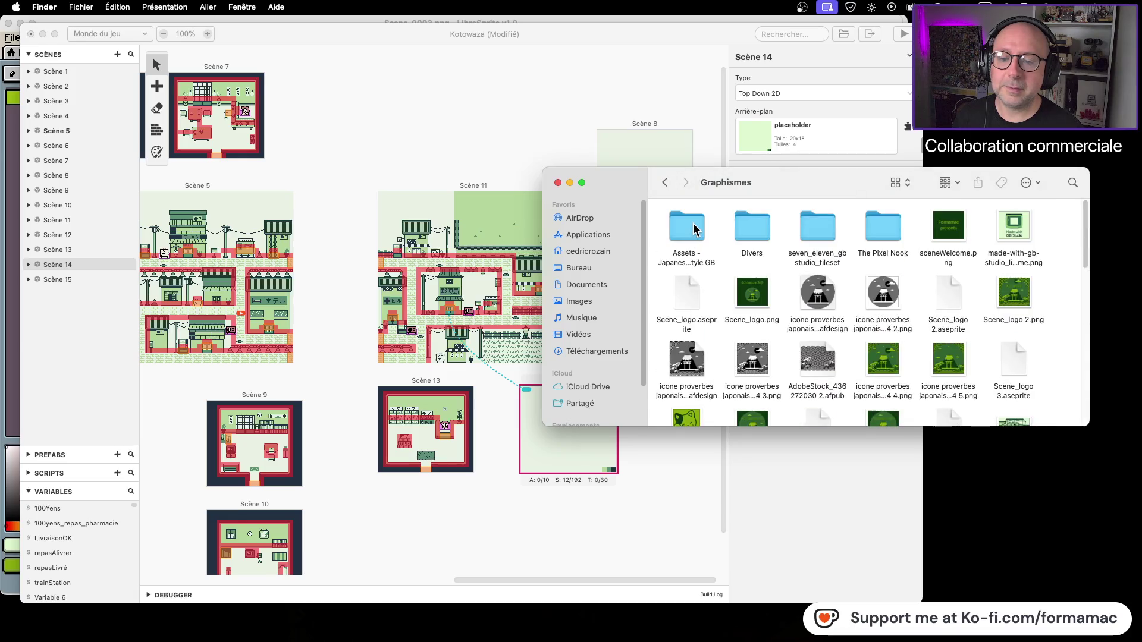
{"action": "double_click", "coordinate": [694, 227]}
{"action": "double_click", "coordinate": [693, 227]}
{"action": "left_click", "coordinate": [694, 227]}
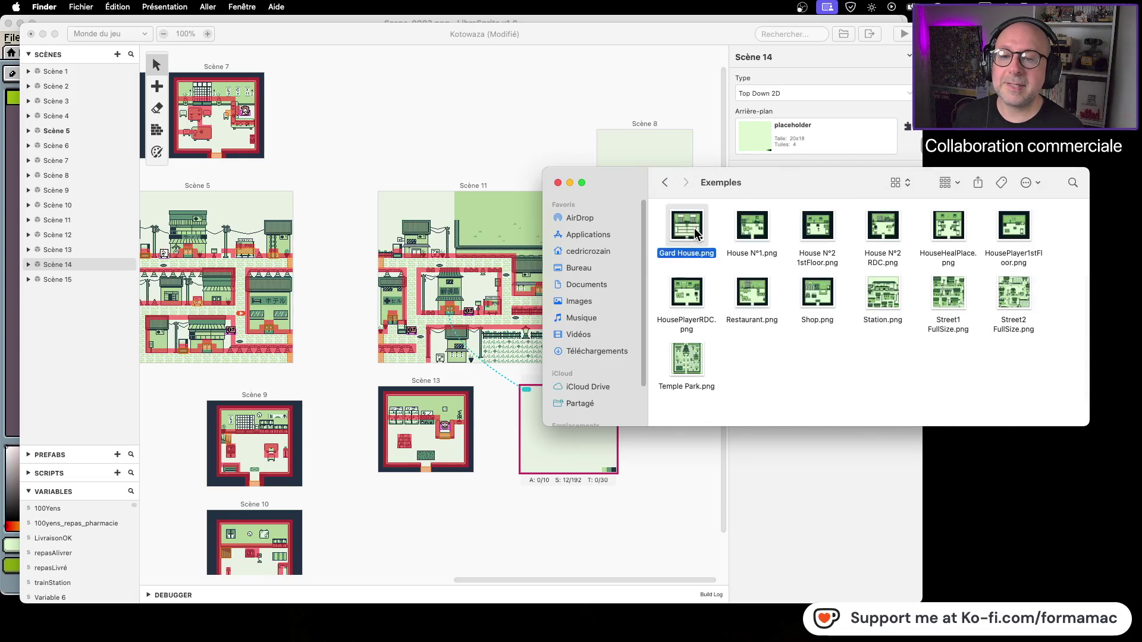
{"action": "key", "text": "space"}
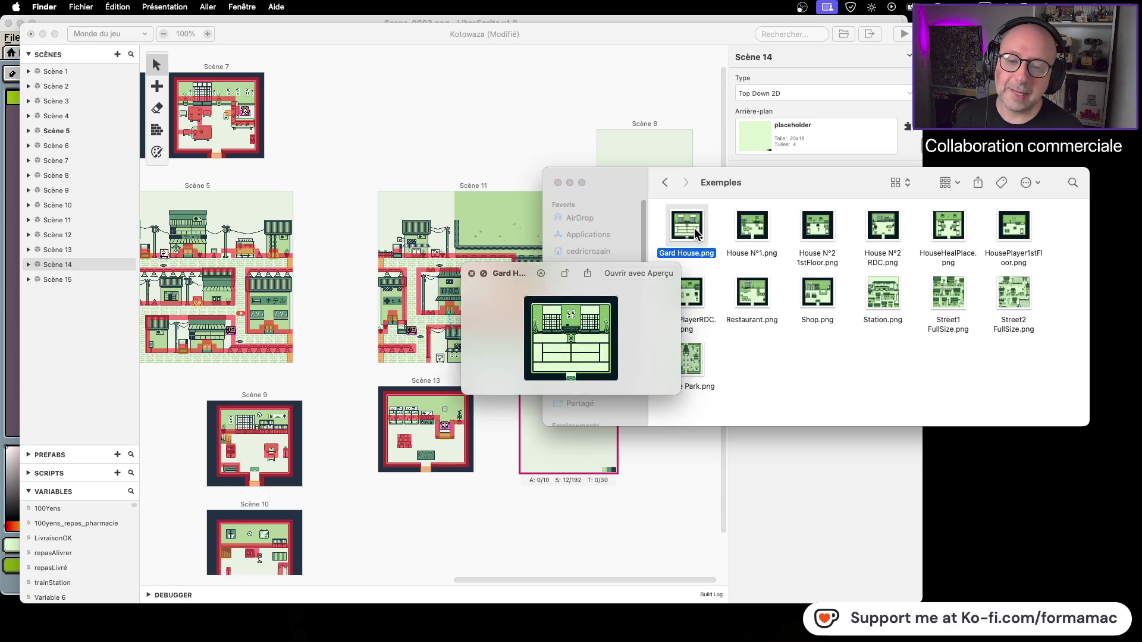
Preview House N°1, House N°2, HouseHealPlace, HousePlayerRDC, Restaurant and Shop room images.
{"action": "key", "text": "Right"}
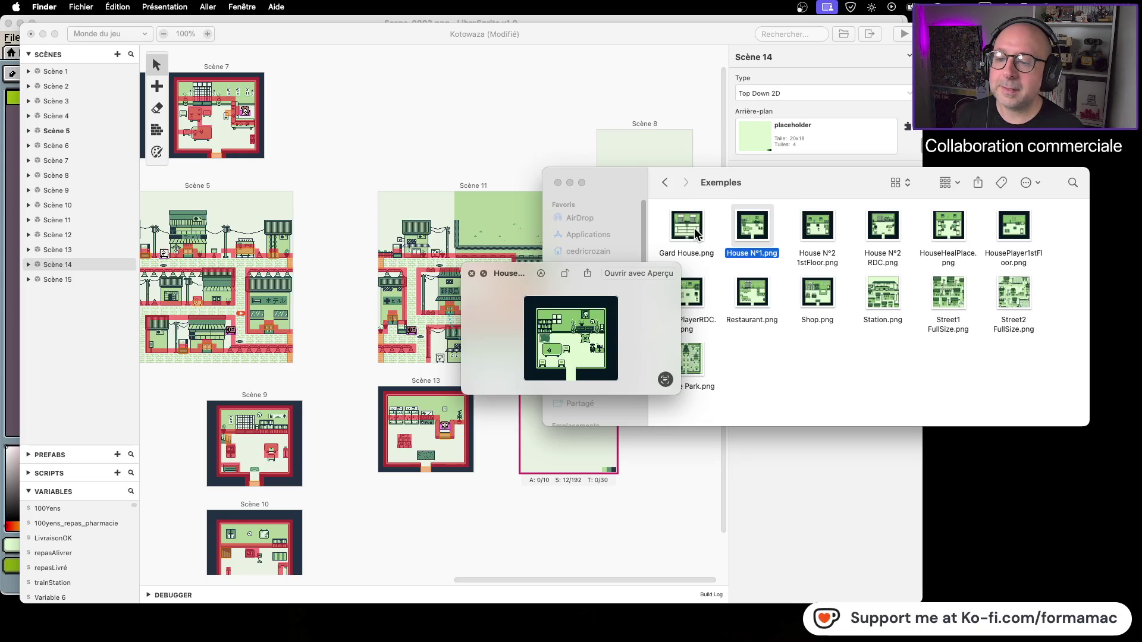
{"action": "key", "text": "Right"}
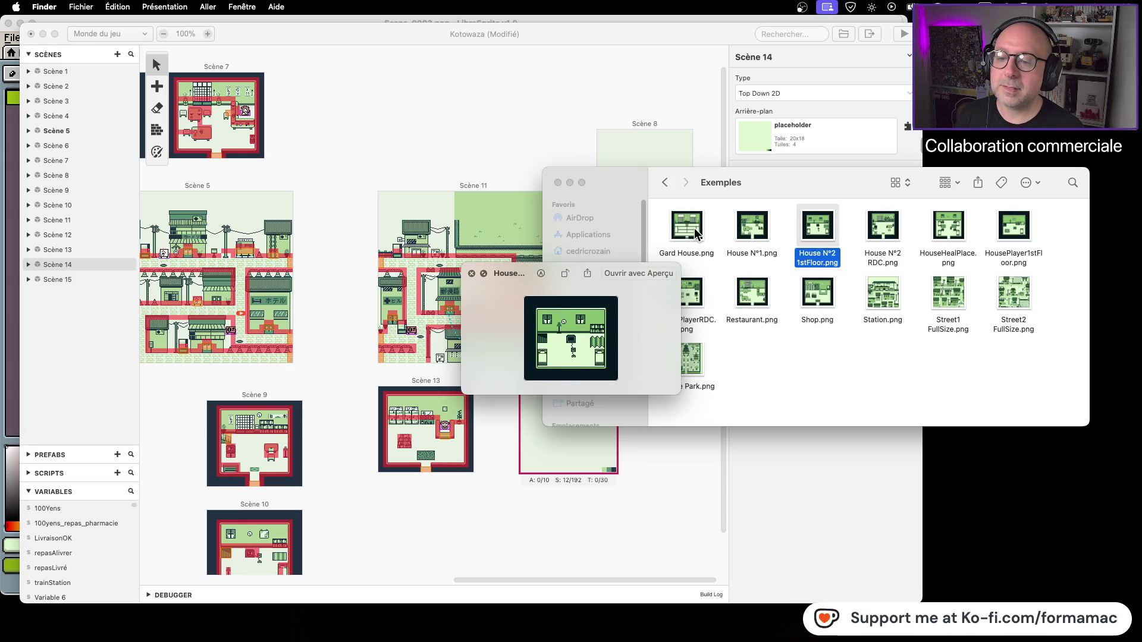
{"action": "key", "text": "Right"}
{"action": "key", "text": "Right"}
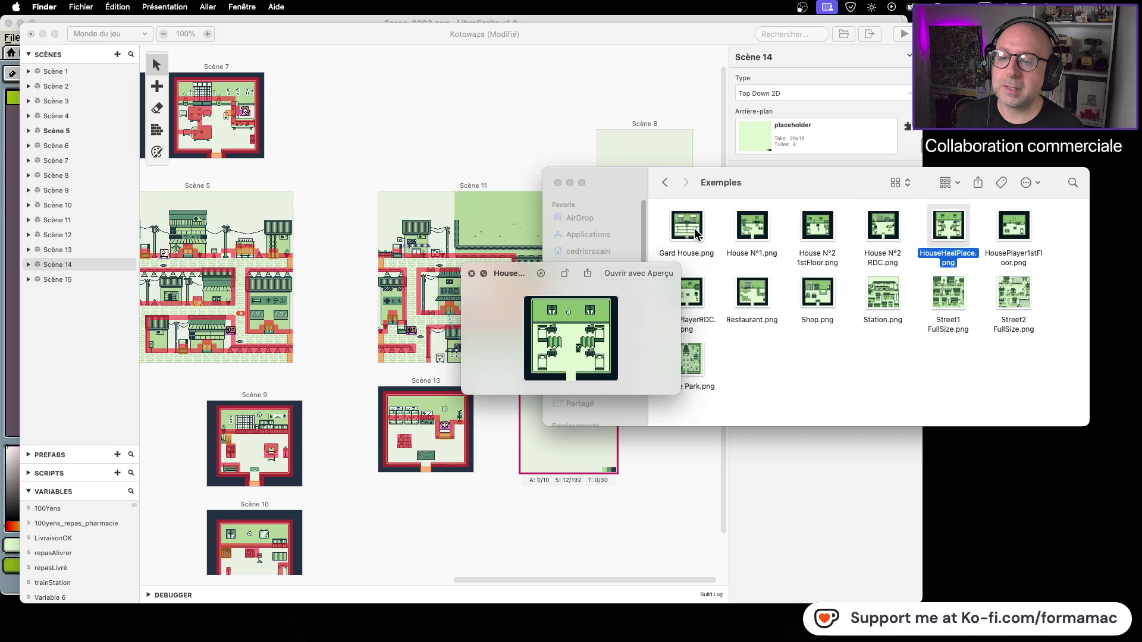
{"action": "key", "text": "Right"}
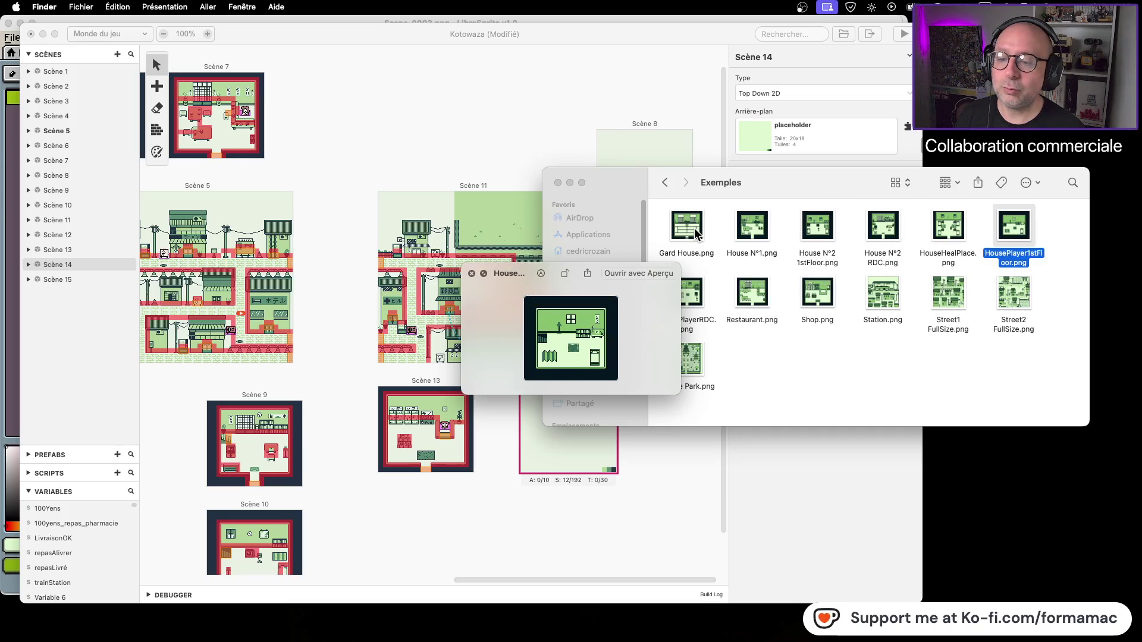
{"action": "left_click", "coordinate": [695, 300]}
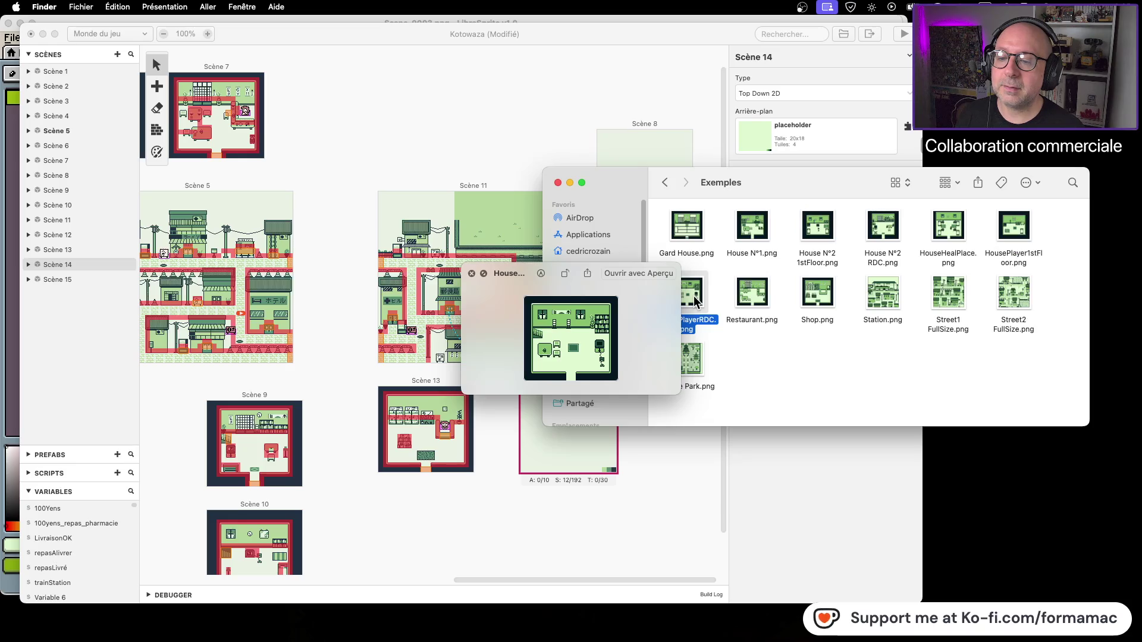
{"action": "left_click", "coordinate": [748, 299]}
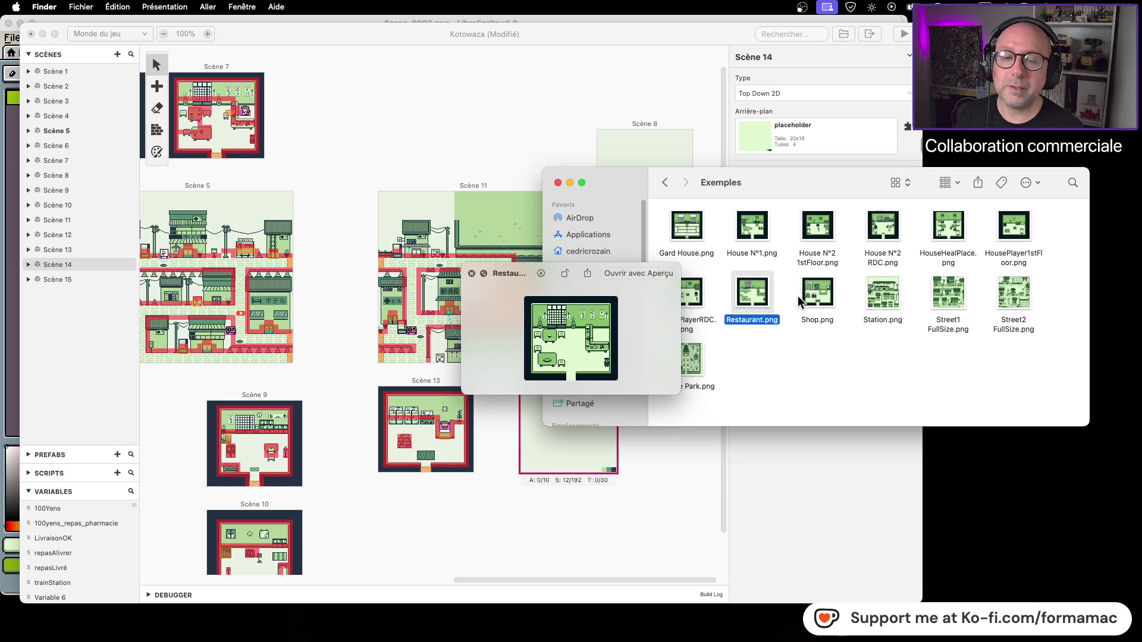
{"action": "left_click", "coordinate": [817, 298]}
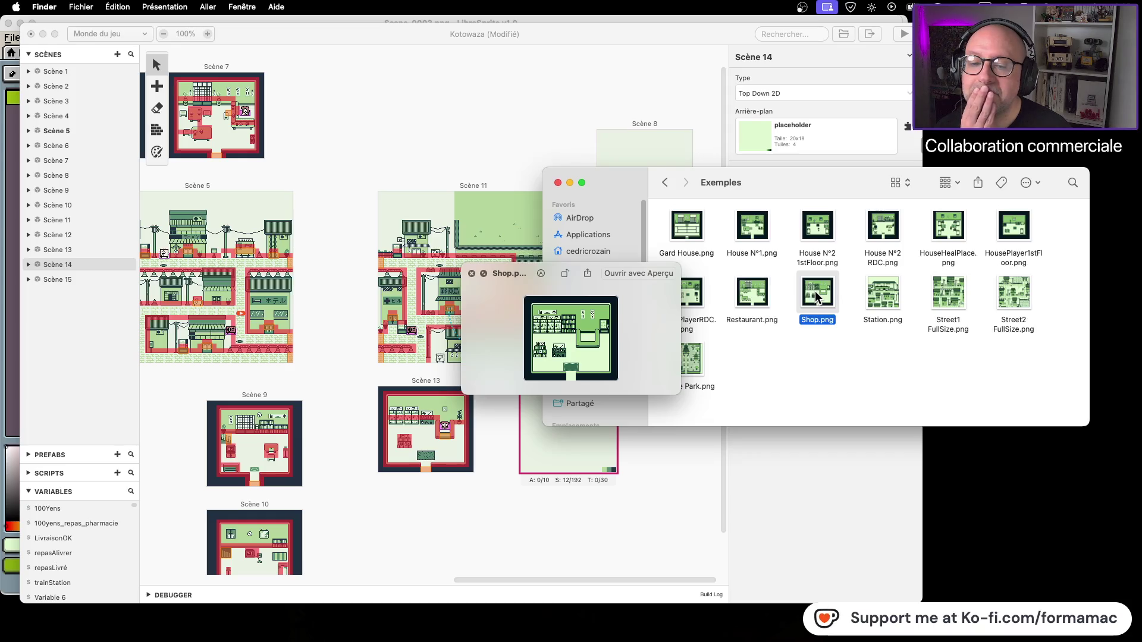
{"action": "left_click", "coordinate": [752, 297]}
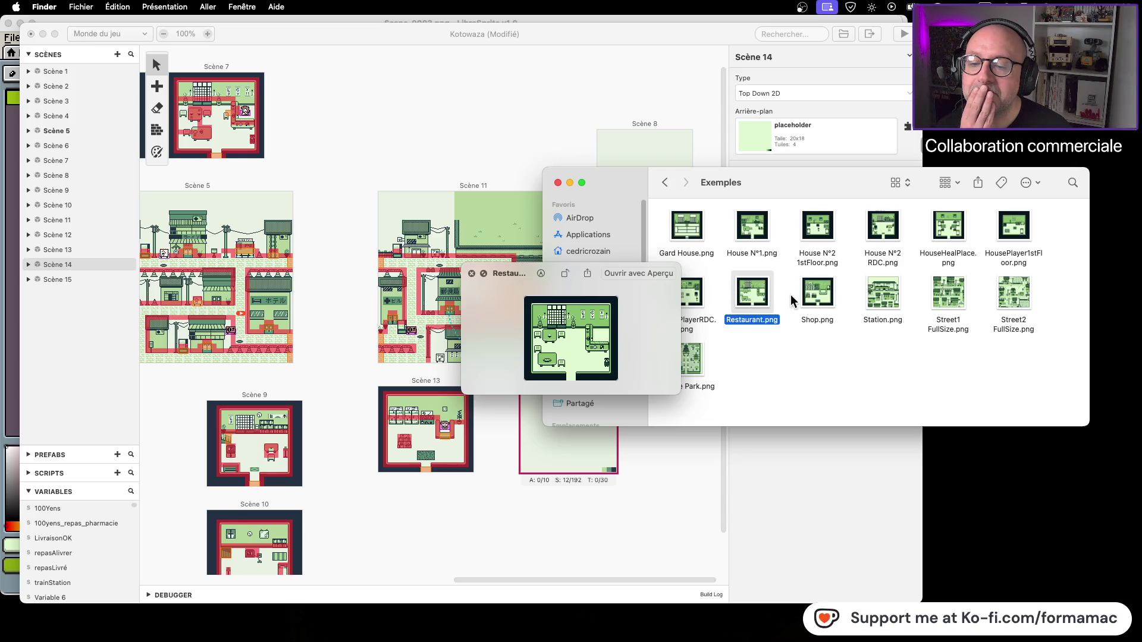
{"action": "left_click", "coordinate": [814, 291]}
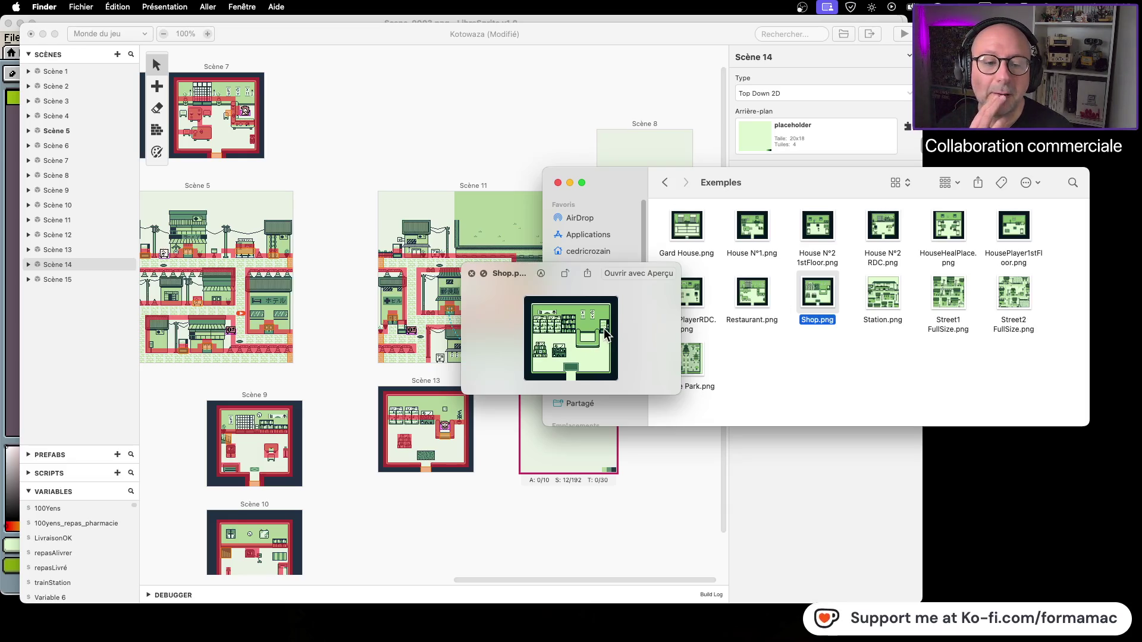
Preview the temple park, Street2, Street1 and Station images, then Shop, Restaurant and HousePlayerRDC.
{"action": "left_click", "coordinate": [691, 374]}
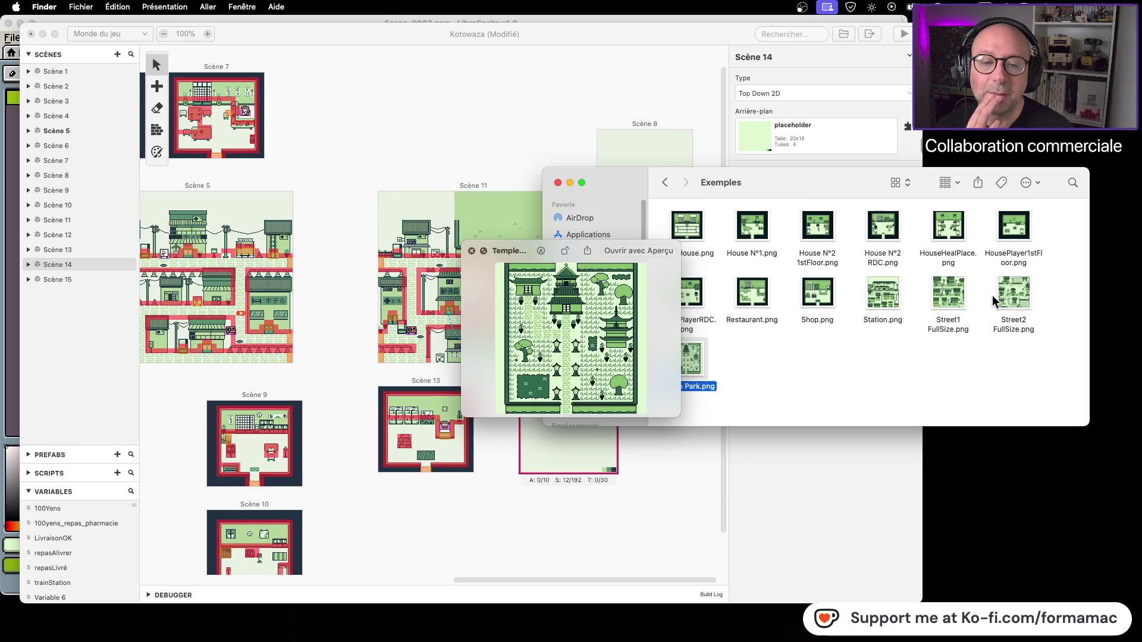
{"action": "left_click", "coordinate": [1014, 295]}
{"action": "left_click", "coordinate": [952, 295]}
{"action": "left_click", "coordinate": [884, 290]}
{"action": "left_click", "coordinate": [819, 301]}
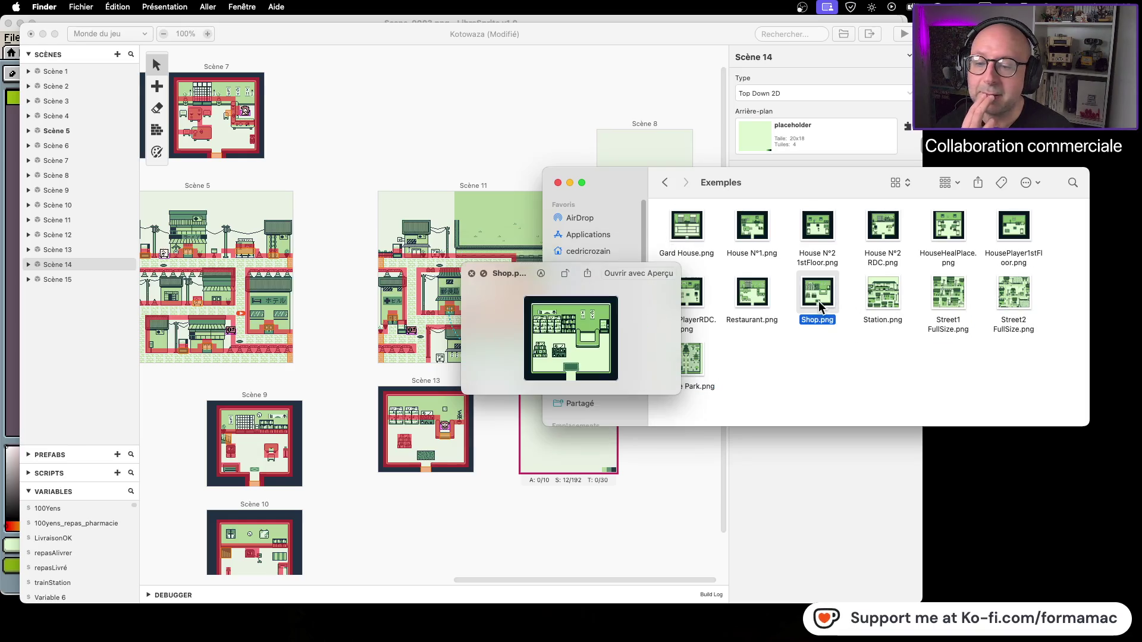
{"action": "left_click", "coordinate": [751, 298]}
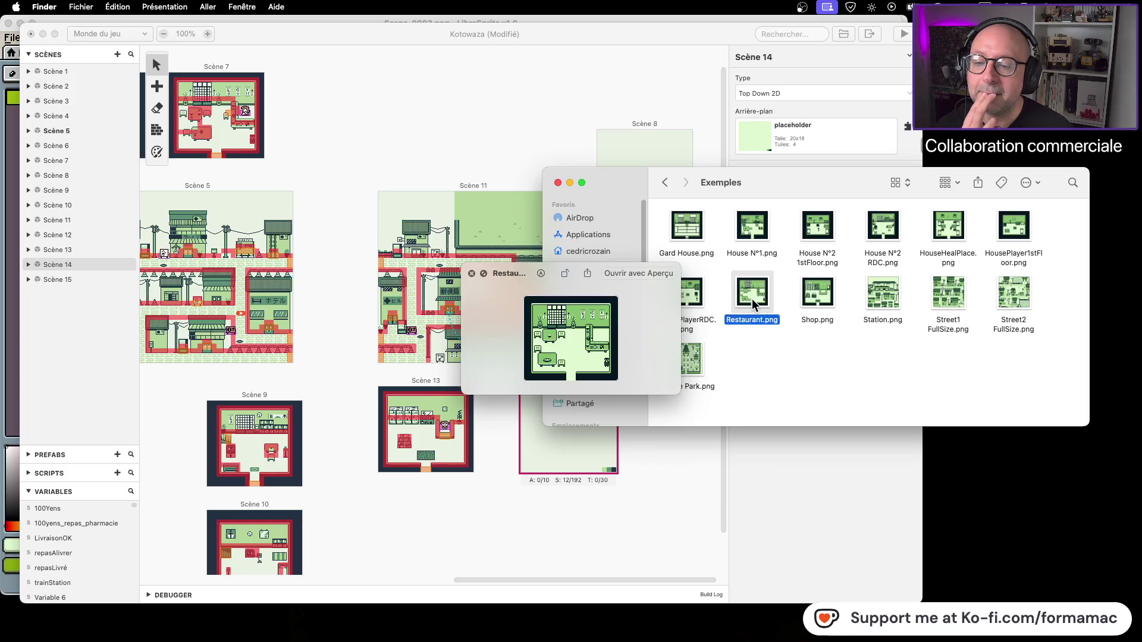
{"action": "left_click", "coordinate": [693, 299]}
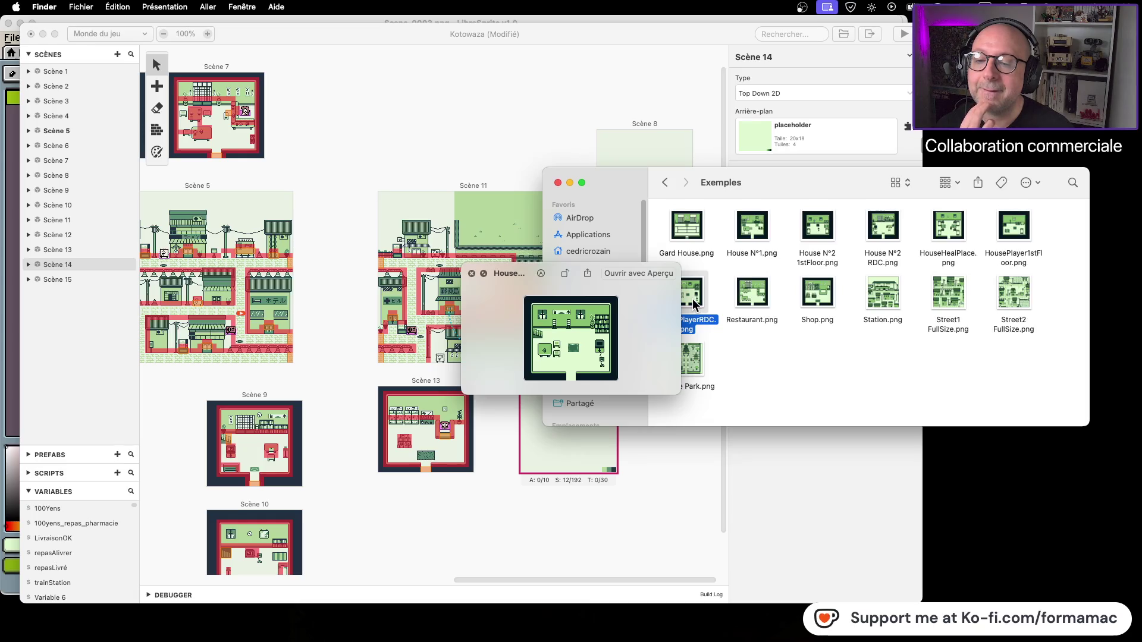
Review Gard House, House N°1, House N°2, HouseHealPlace and HousePlayer room images again.
{"action": "left_click", "coordinate": [695, 223]}
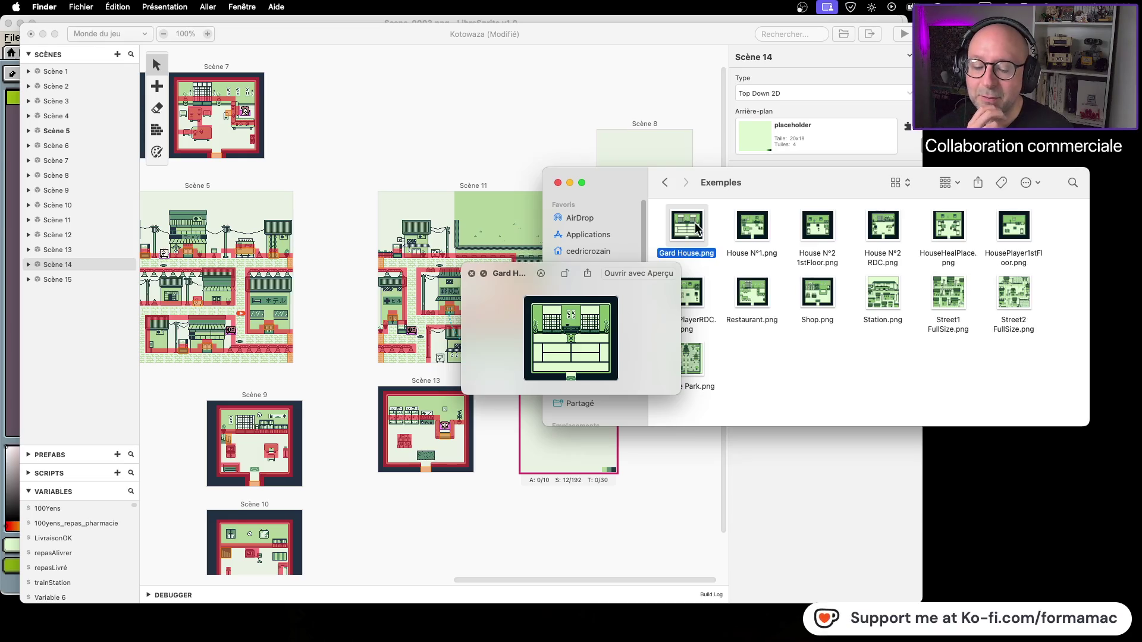
{"action": "left_click", "coordinate": [765, 232]}
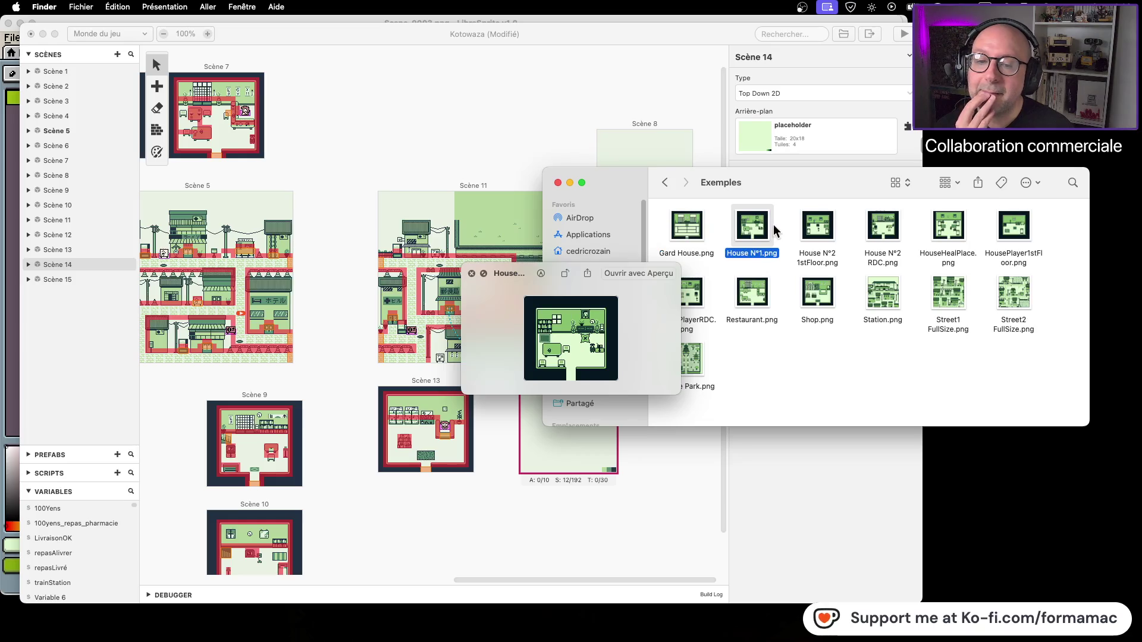
{"action": "left_click", "coordinate": [817, 229]}
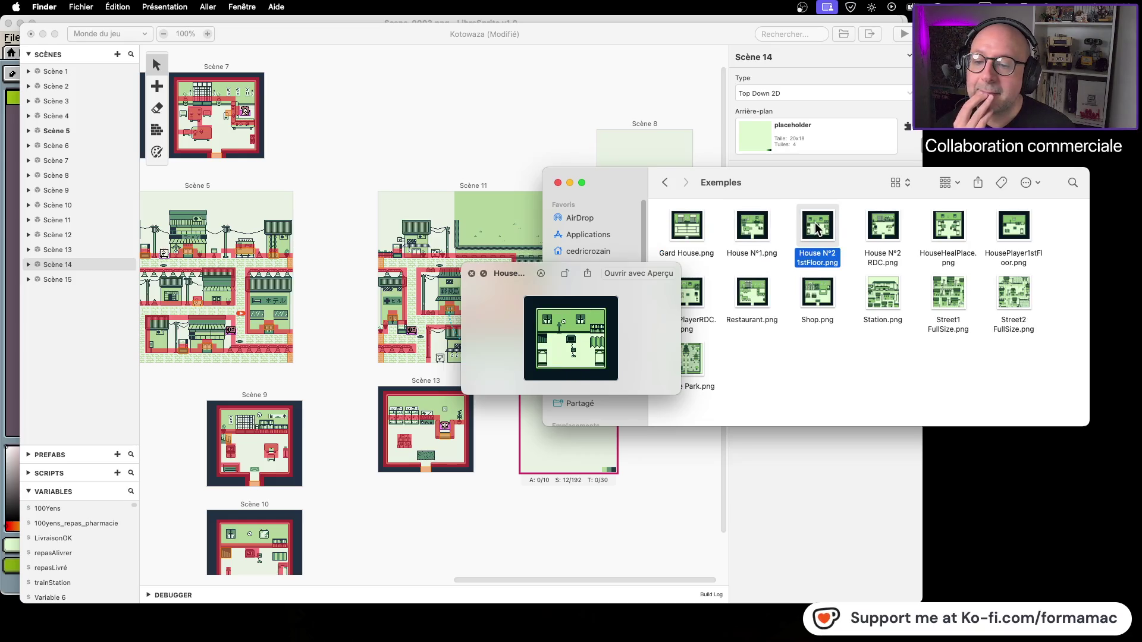
{"action": "left_click", "coordinate": [881, 229]}
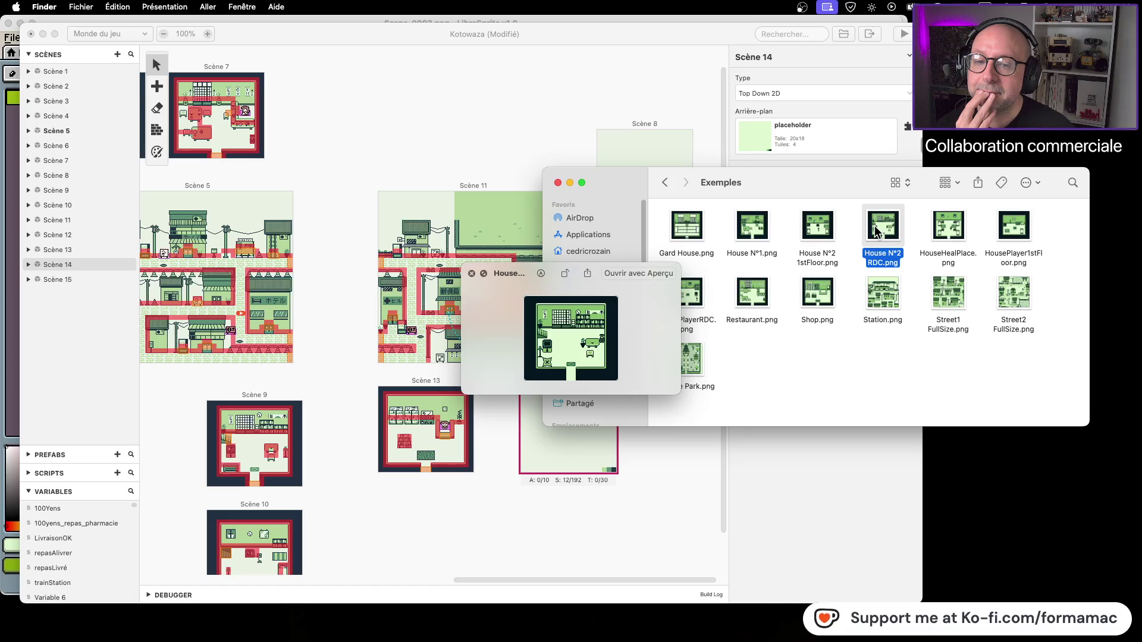
{"action": "left_click", "coordinate": [953, 224]}
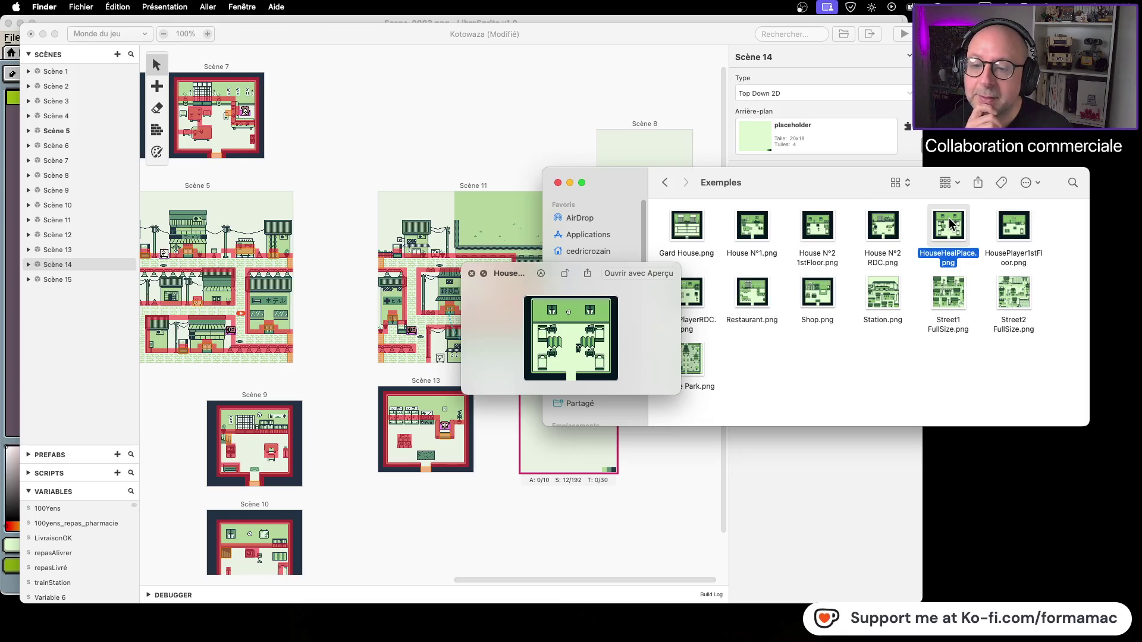
{"action": "left_click", "coordinate": [1016, 232]}
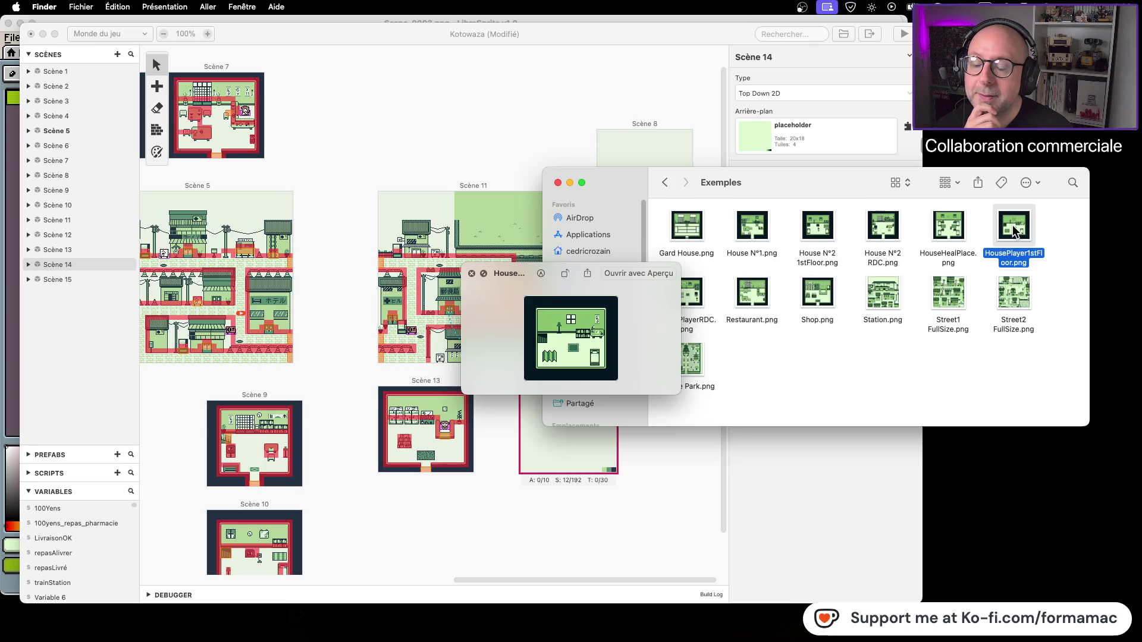
{"action": "left_click", "coordinate": [694, 302]}
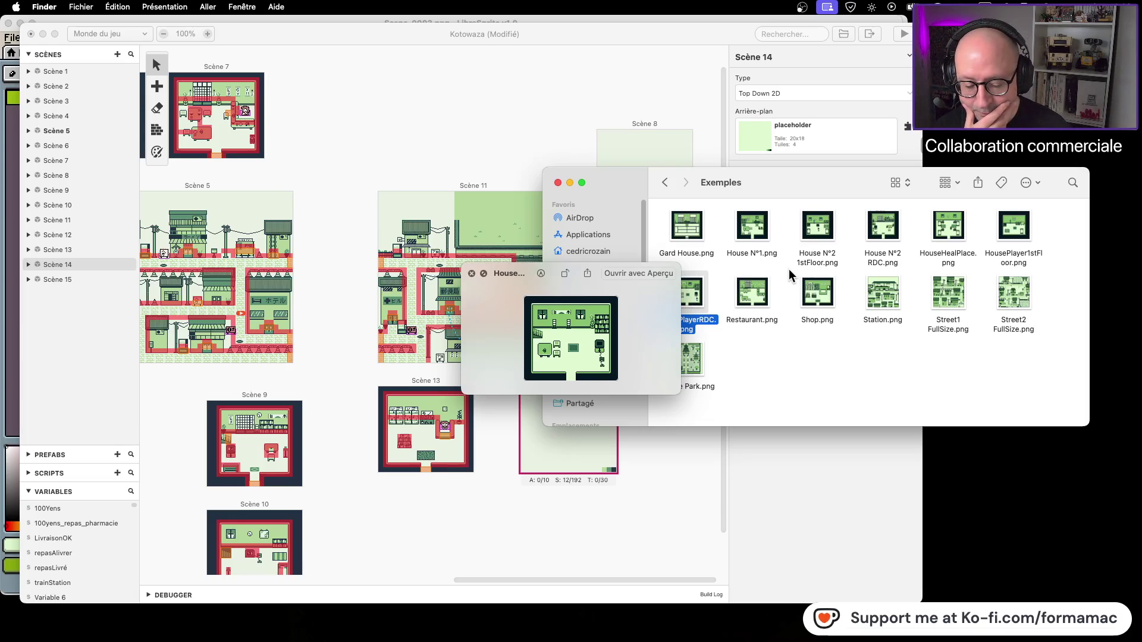
Close the preview, quick-look Shop.png, then go back to Assets - Japanese Style GB.
{"action": "left_click", "coordinate": [796, 339]}
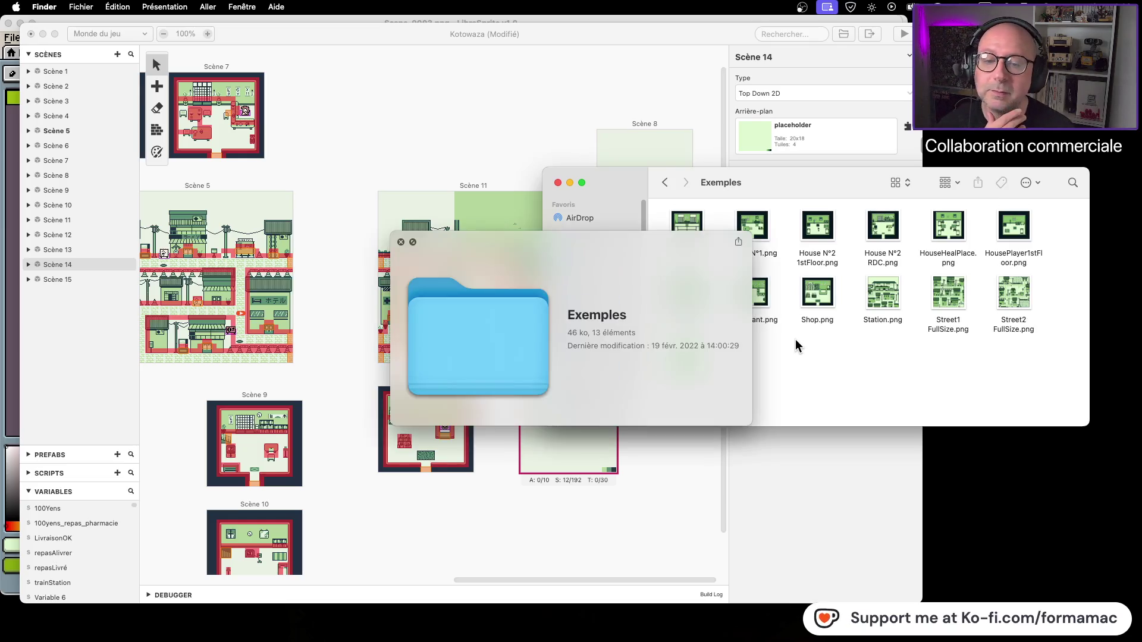
{"action": "left_click", "coordinate": [401, 242]}
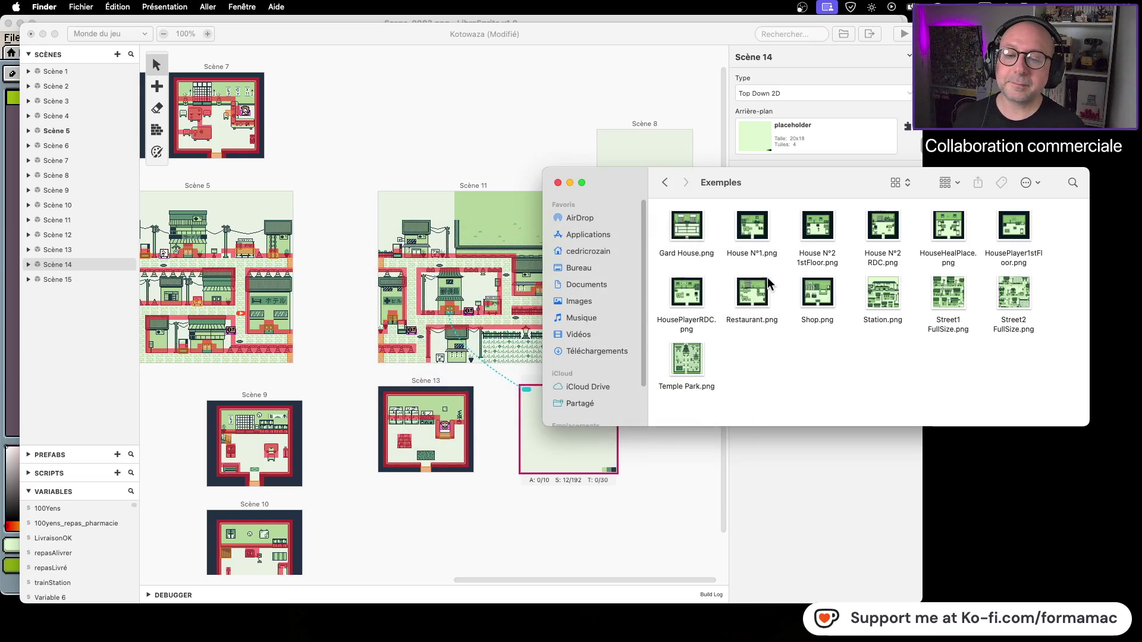
{"action": "left_click", "coordinate": [813, 297]}
{"action": "key", "text": "space"}
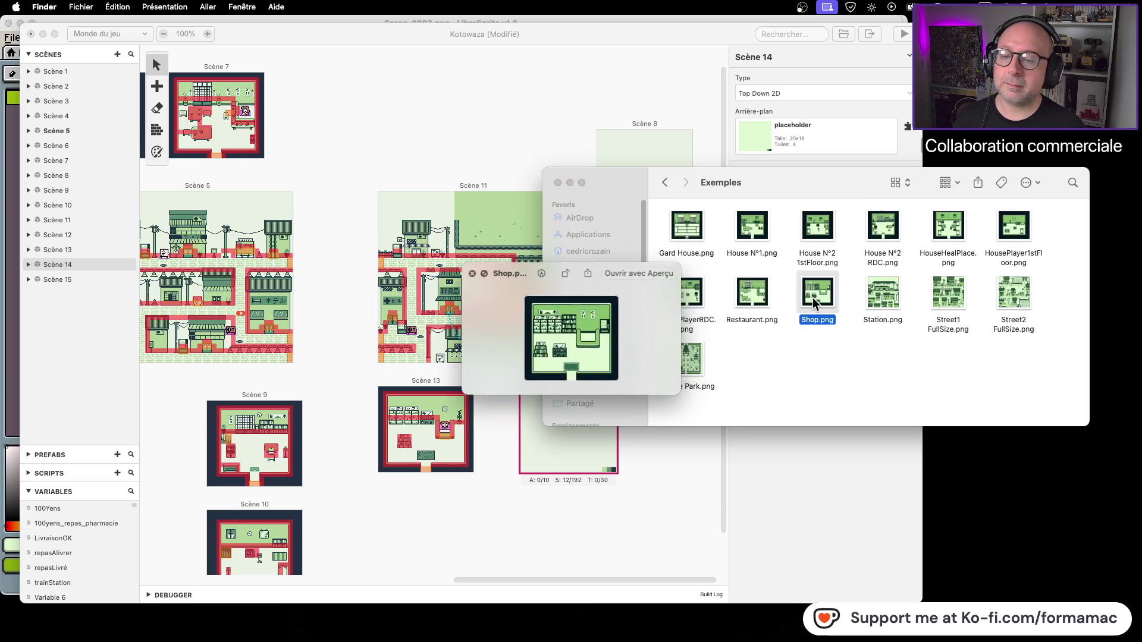
{"action": "left_click_drag", "start_coordinate": [809, 298], "coordinate": [799, 308]}
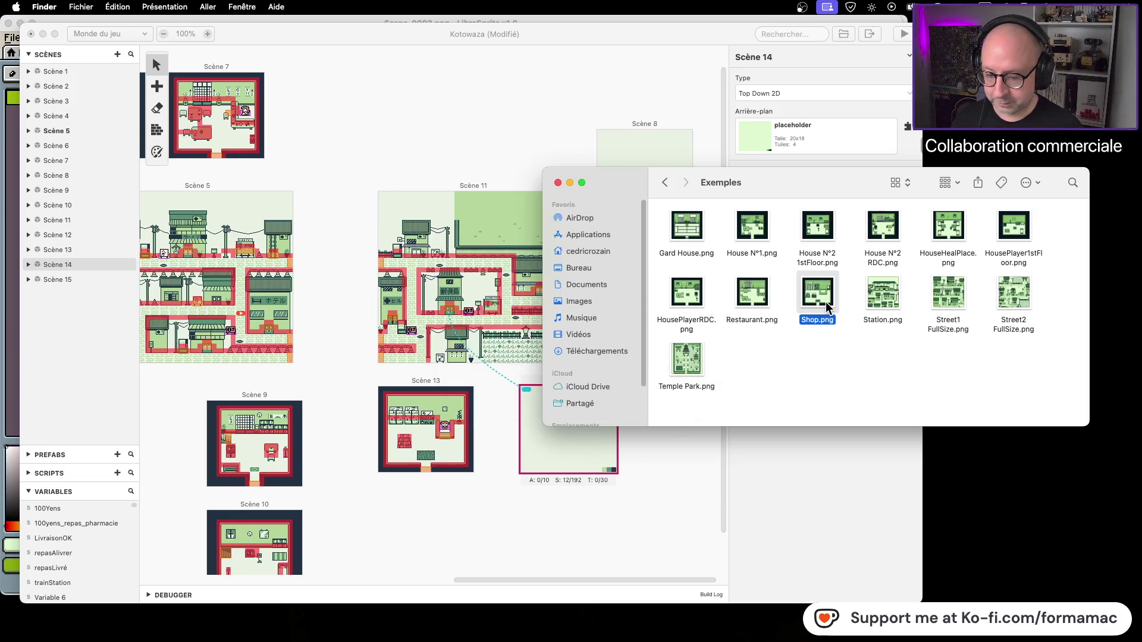
{"action": "left_click", "coordinate": [666, 182]}
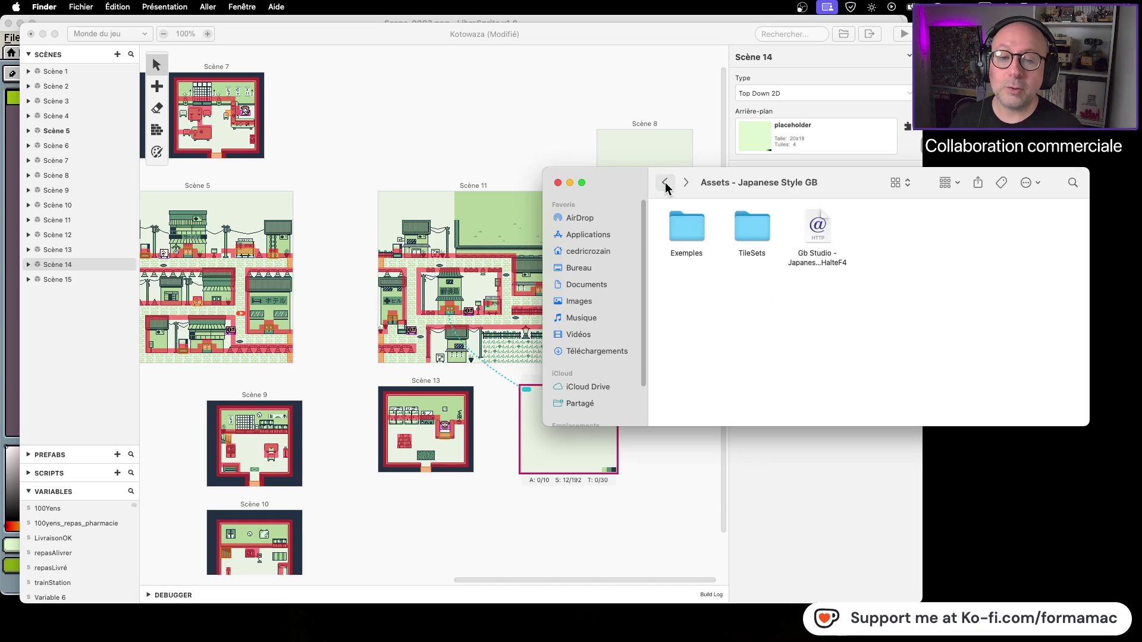
Back in the Graphismes folder, open Scene-0008.aseprite in LibreSprite.
{"action": "left_click", "coordinate": [665, 182]}
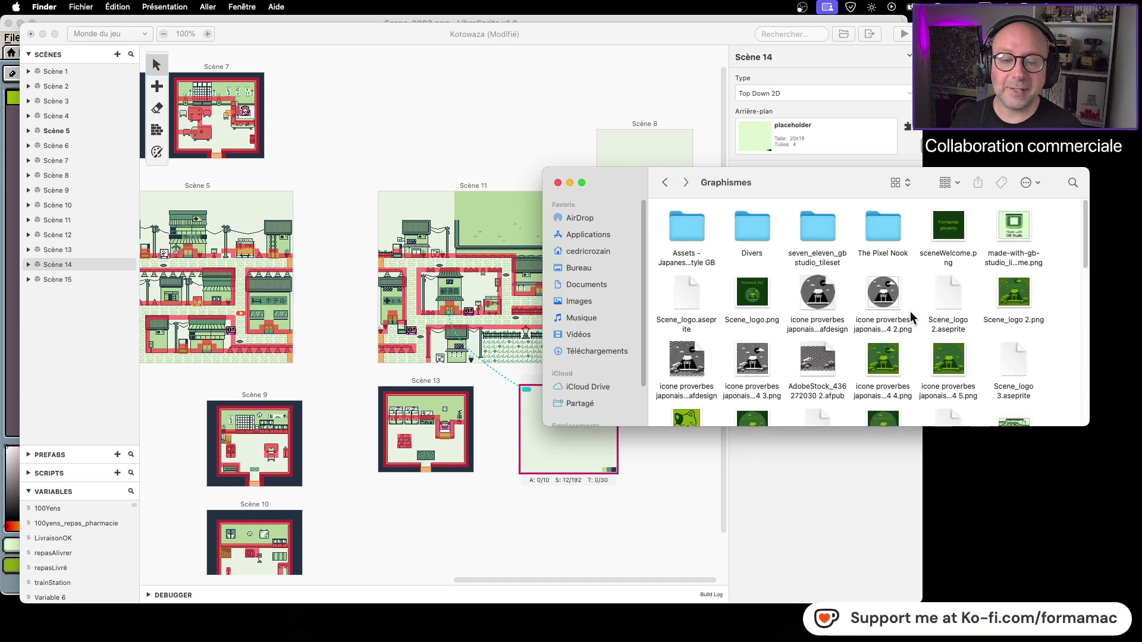
{"action": "scroll", "coordinate": [910, 318], "scroll_direction": "down", "scroll_amount": 2}
{"action": "scroll", "coordinate": [910, 318], "scroll_direction": "down", "scroll_amount": 5}
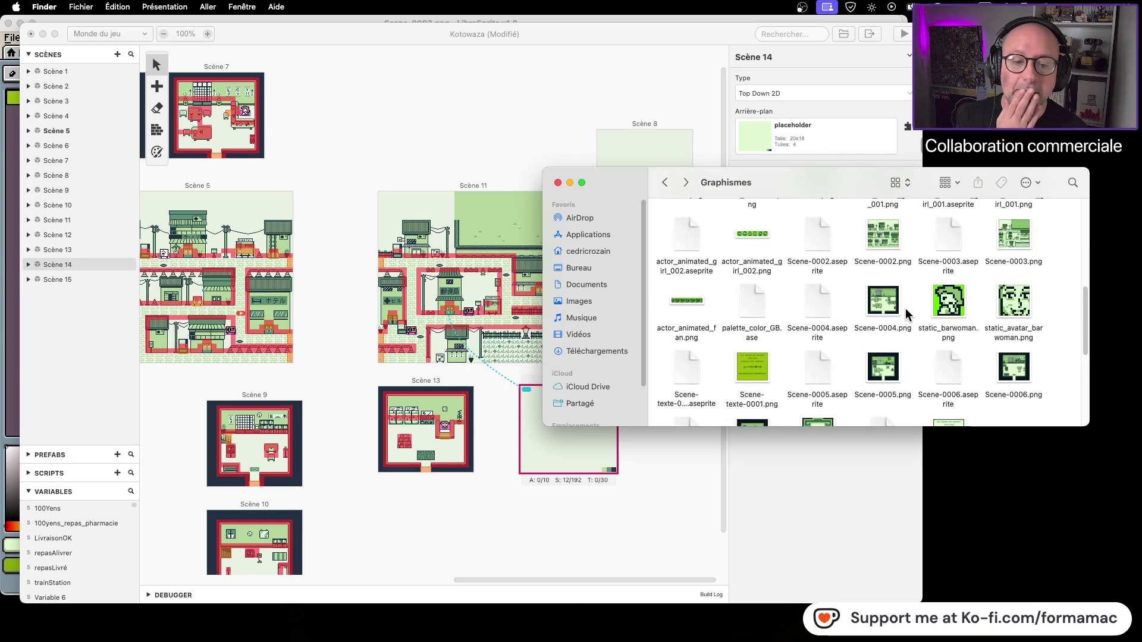
{"action": "scroll", "coordinate": [909, 314], "scroll_direction": "down", "scroll_amount": 5}
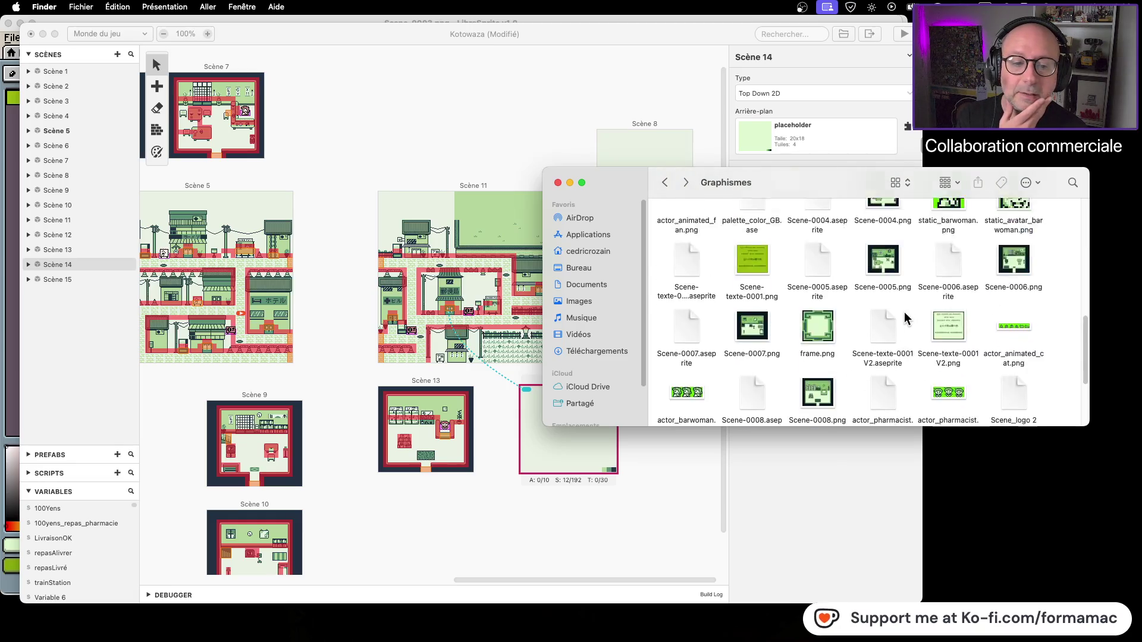
{"action": "scroll", "coordinate": [892, 327], "scroll_direction": "up", "scroll_amount": 3}
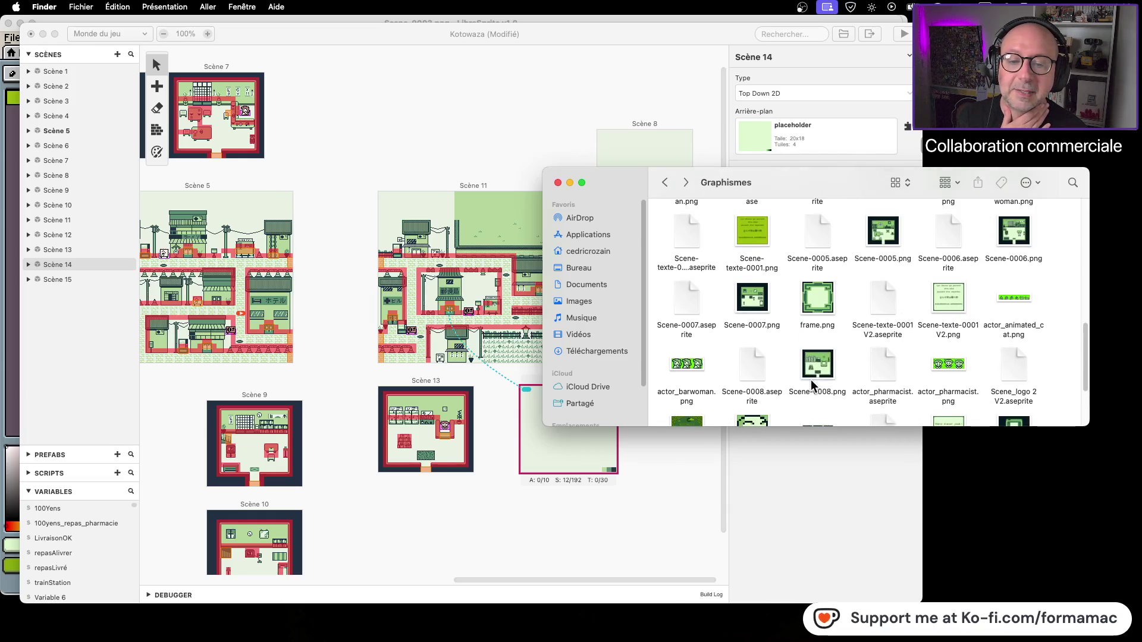
{"action": "double_click", "coordinate": [752, 364]}
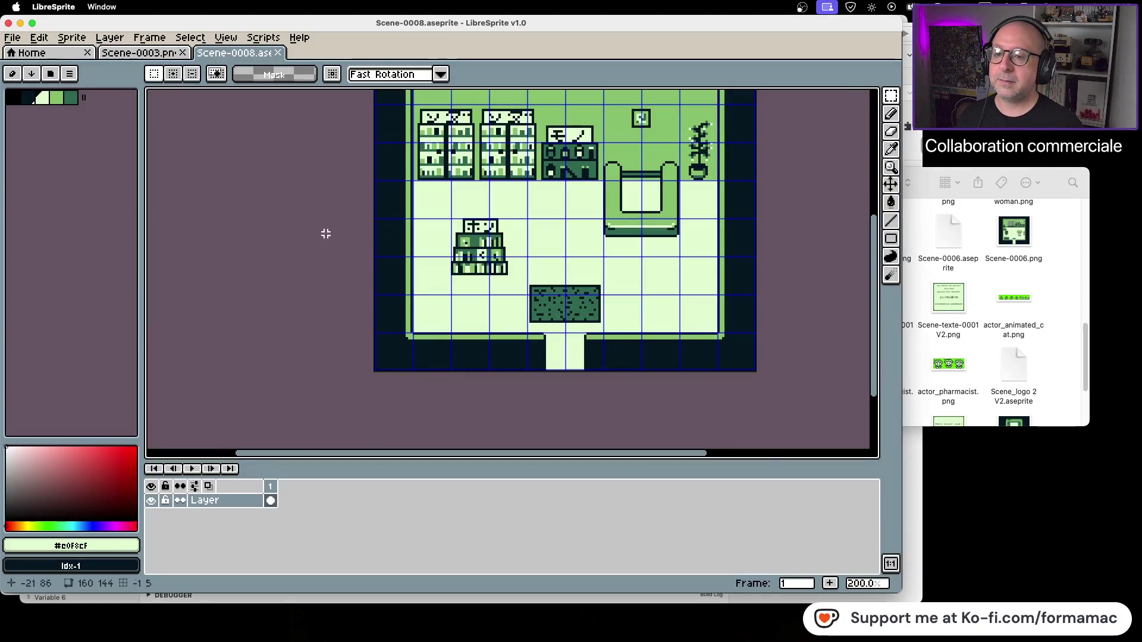
Save the sprite as a copy named Scene-0009.aseprite in the Graphismes folder.
{"action": "scroll", "coordinate": [303, 250], "scroll_direction": "up", "scroll_amount": 3}
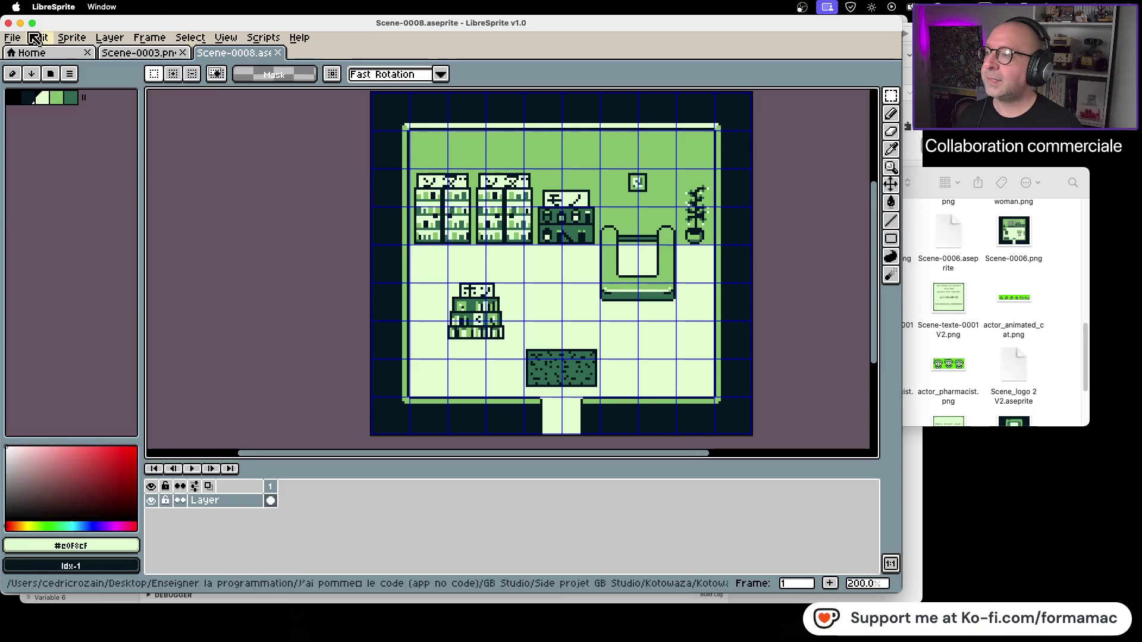
{"action": "left_click", "coordinate": [12, 37]}
{"action": "left_click", "coordinate": [65, 112]}
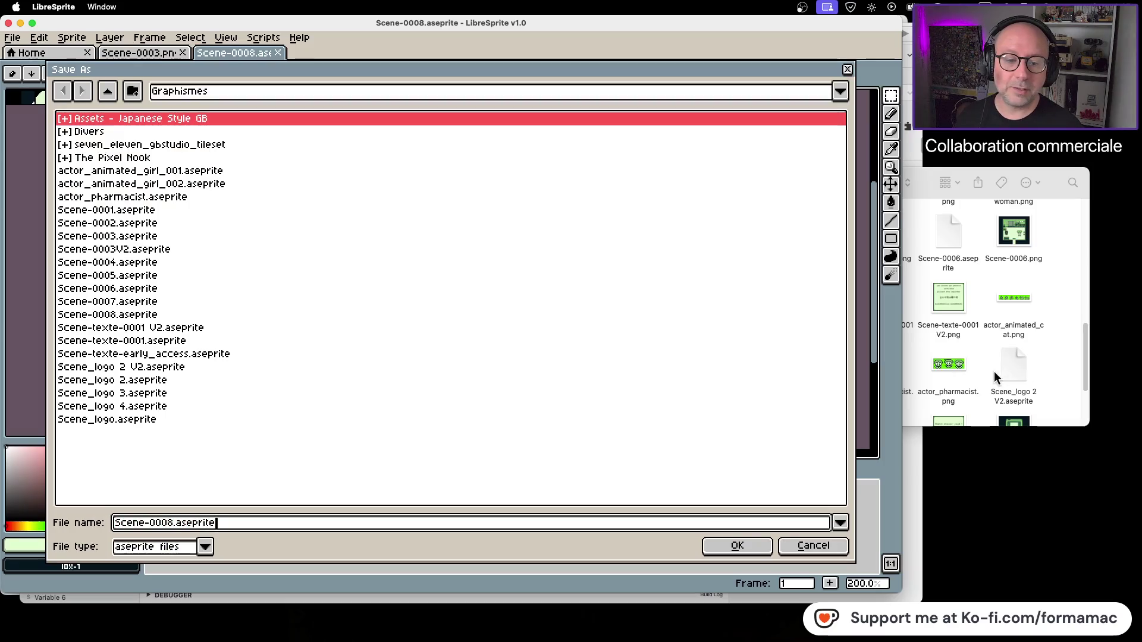
{"action": "left_click", "coordinate": [1052, 357]}
{"action": "scroll", "coordinate": [1052, 356], "scroll_direction": "down", "scroll_amount": 4}
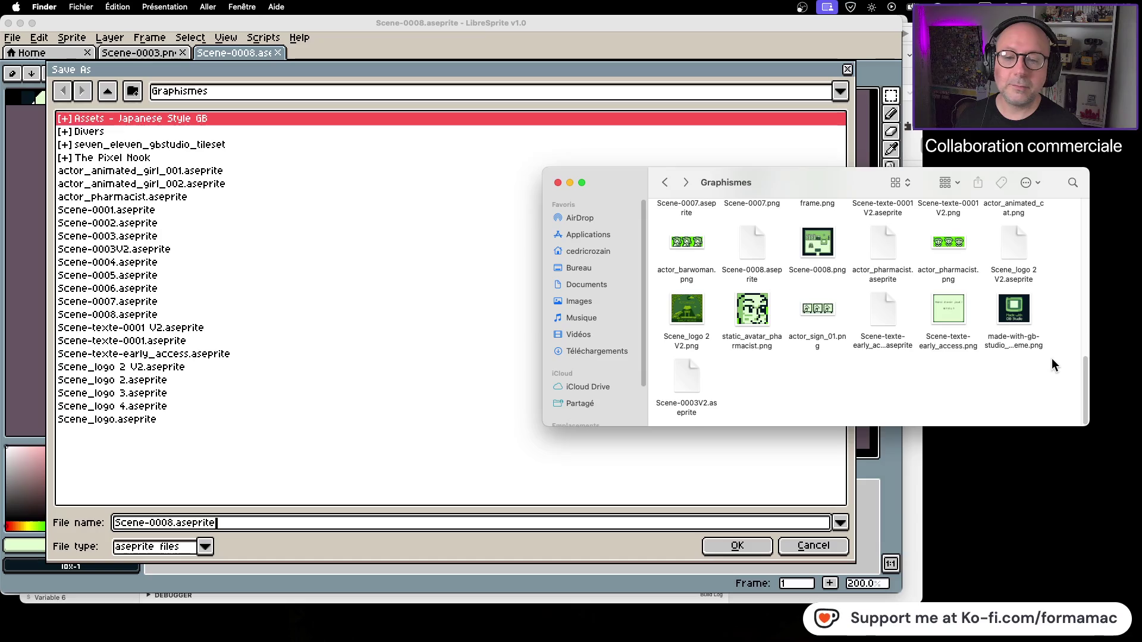
{"action": "scroll", "coordinate": [1052, 358], "scroll_direction": "up", "scroll_amount": 1}
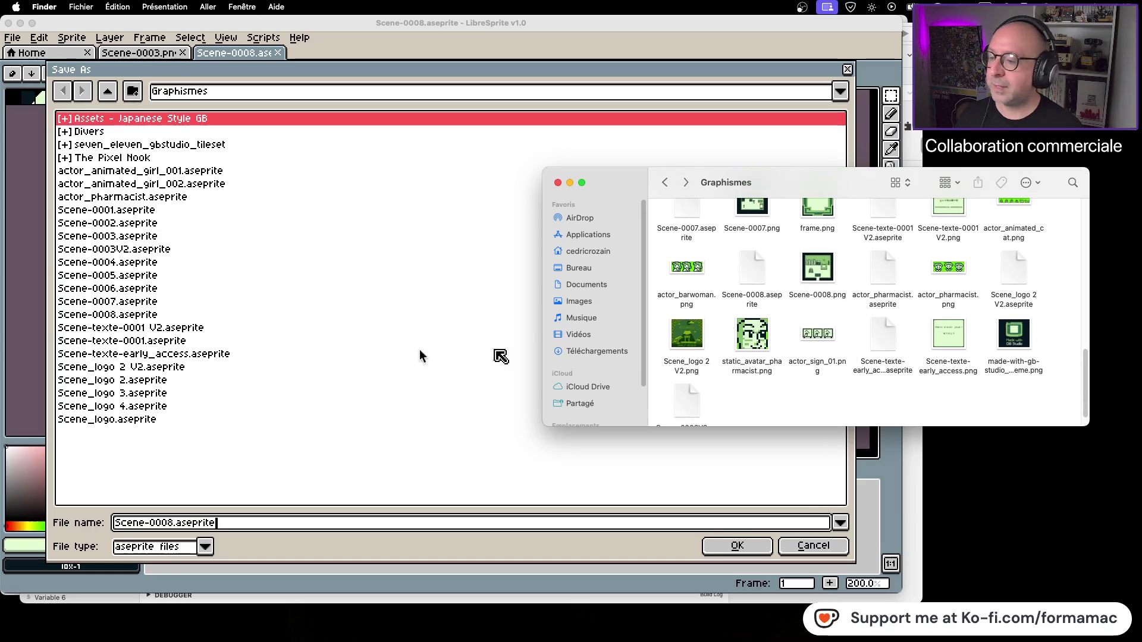
{"action": "left_click", "coordinate": [185, 528]}
{"action": "left_click", "coordinate": [178, 524]}
{"action": "key", "text": "BackSpace"}
{"action": "key", "text": "BackSpace"}
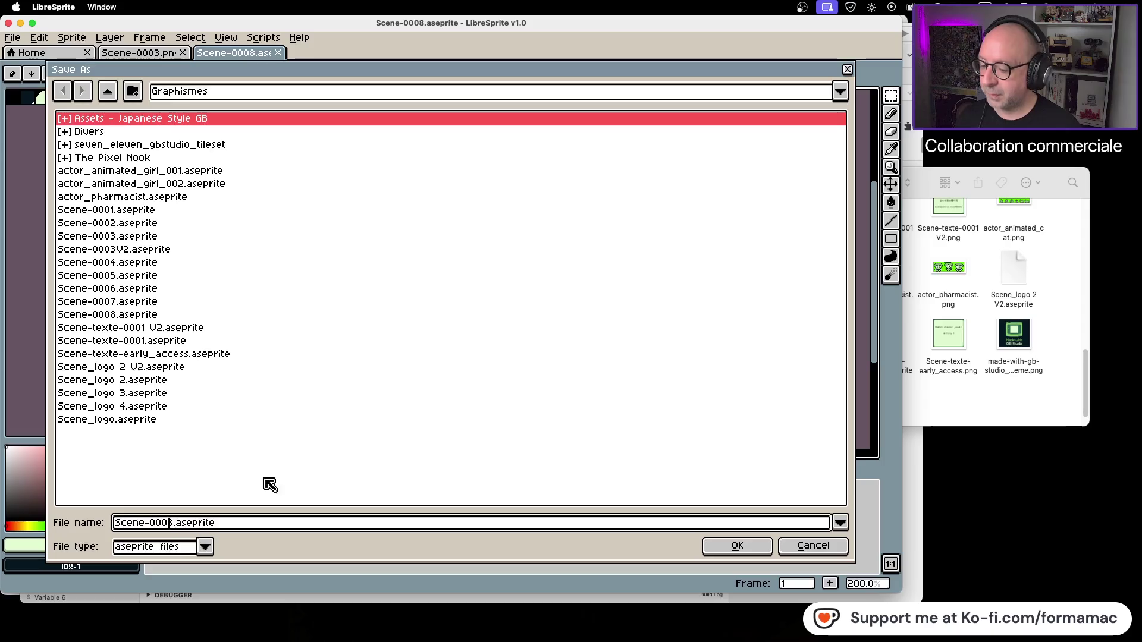
{"action": "type", "text": "9."}
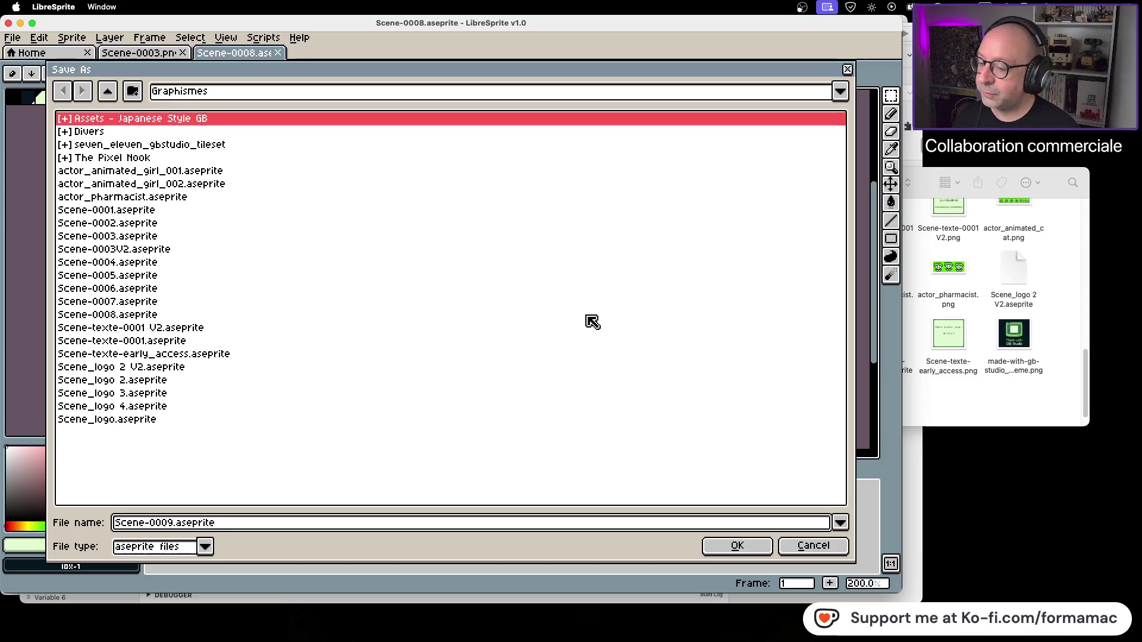
{"action": "key", "text": "Return"}
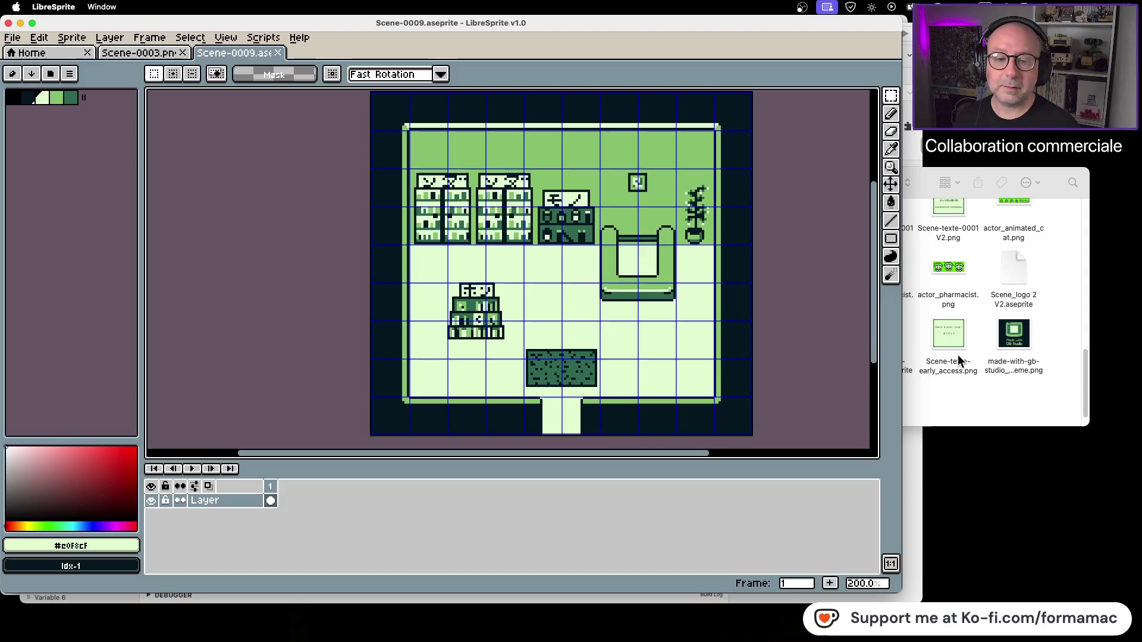
Open Scene-0003V2.aseprite, close it, and delete it from the Graphismes folder.
{"action": "left_click", "coordinate": [965, 403]}
{"action": "scroll", "coordinate": [916, 392], "scroll_direction": "down", "scroll_amount": 2}
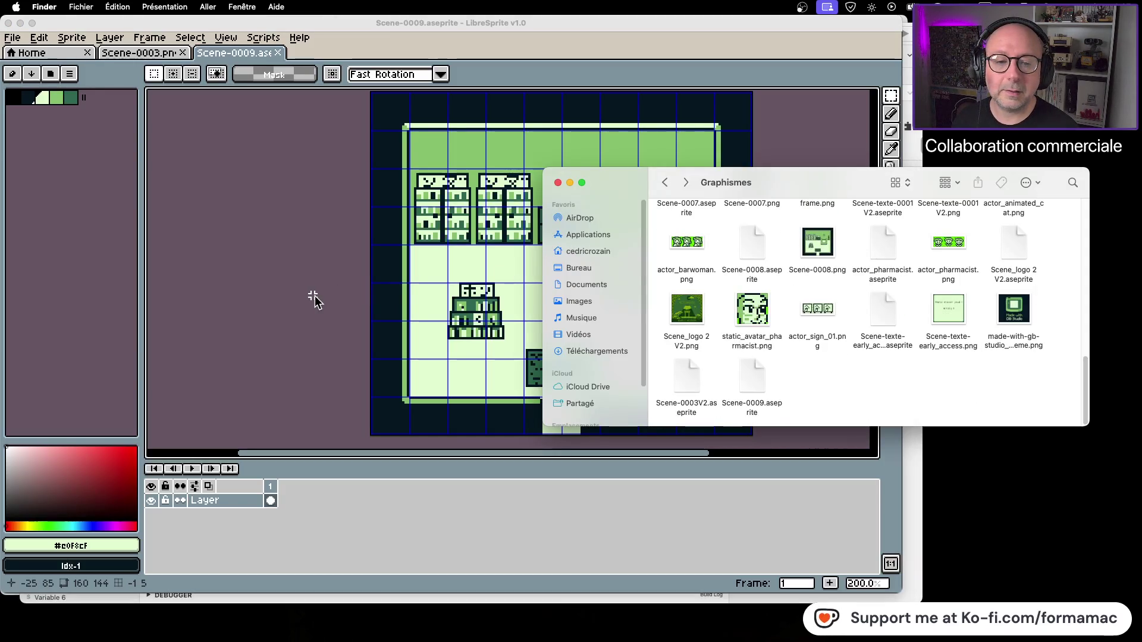
{"action": "double_click", "coordinate": [688, 381]}
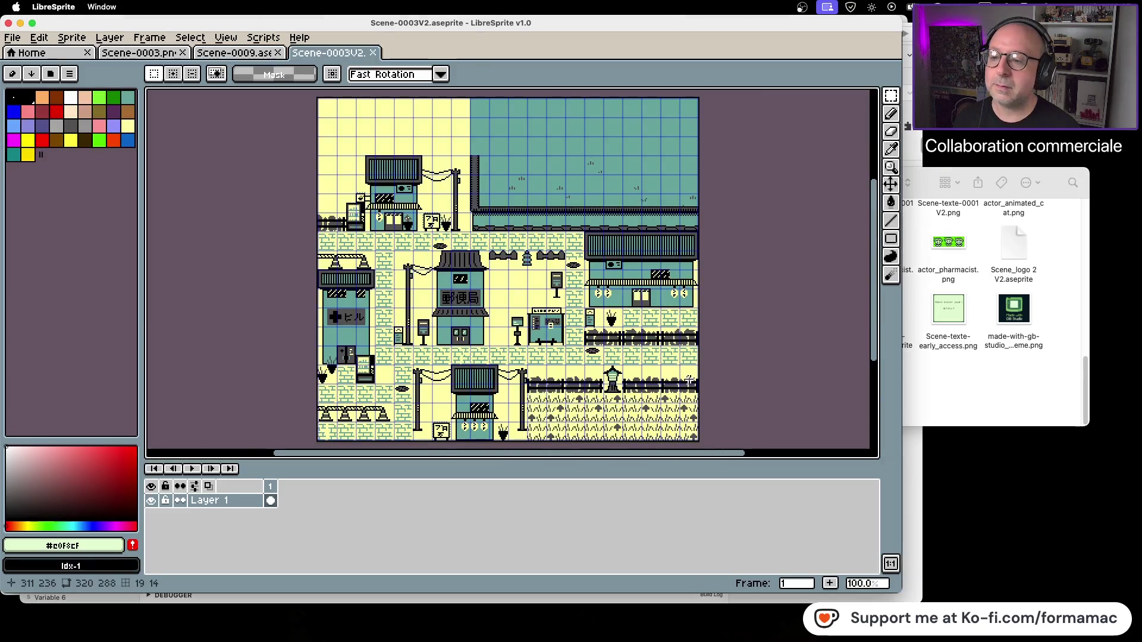
{"action": "left_click", "coordinate": [373, 53]}
{"action": "left_click", "coordinate": [971, 390]}
{"action": "left_click", "coordinate": [697, 378]}
{"action": "key", "text": "super+BackSpace"}
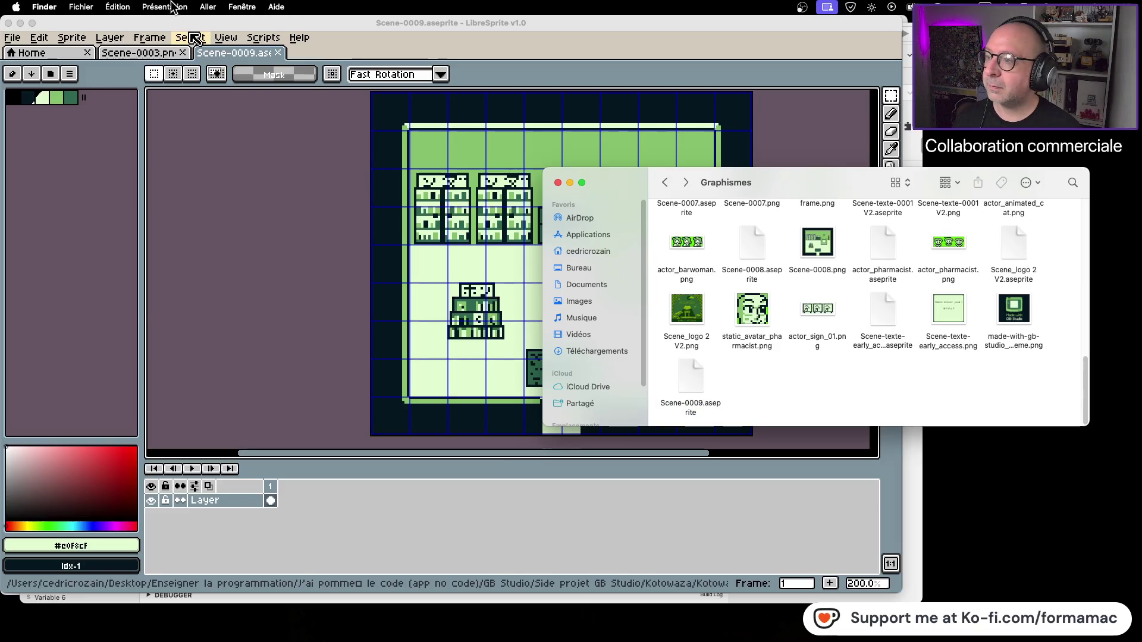
Tidy the Graphismes folder icons into a grid and return to the Scene-0009 sprite.
{"action": "left_click", "coordinate": [149, 7]}
{"action": "left_click", "coordinate": [218, 116]}
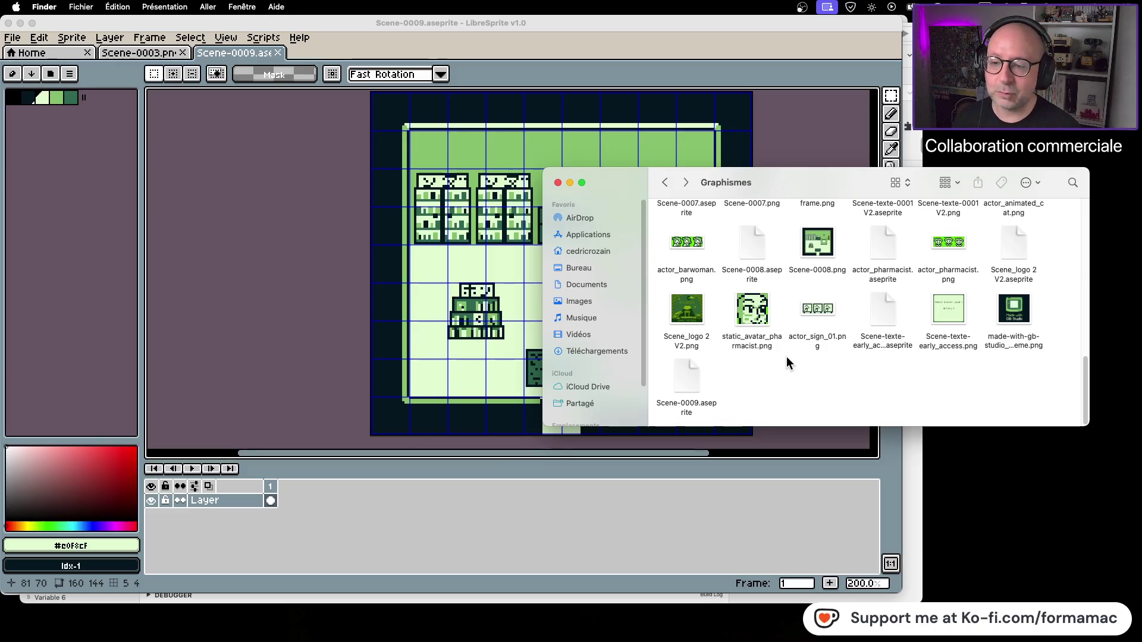
{"action": "left_click", "coordinate": [301, 257]}
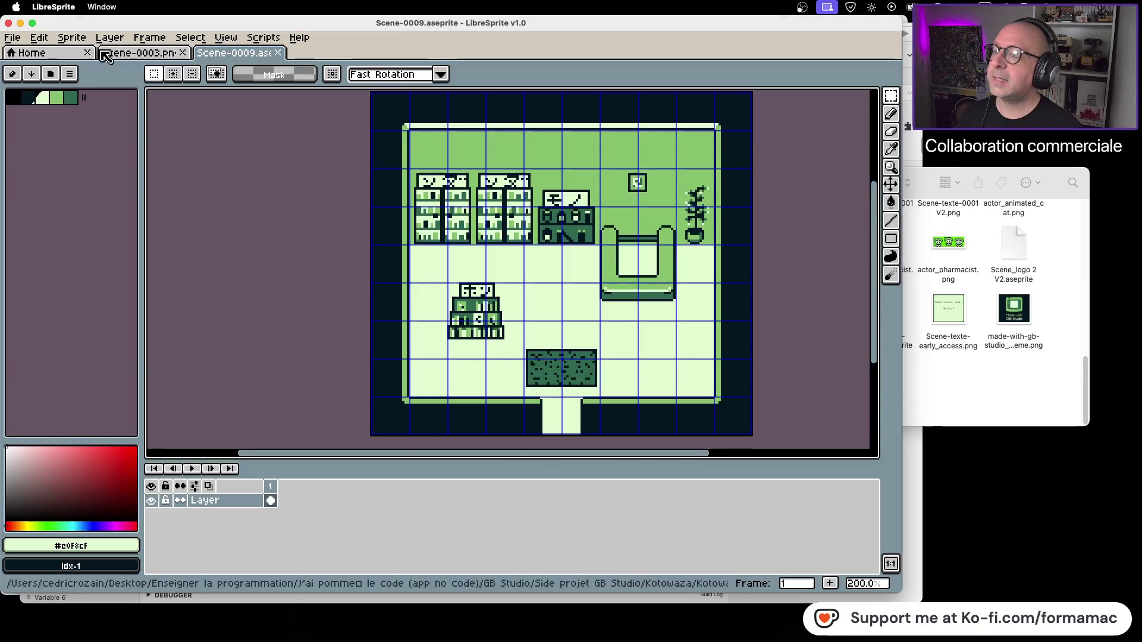
{"action": "left_click", "coordinate": [72, 38]}
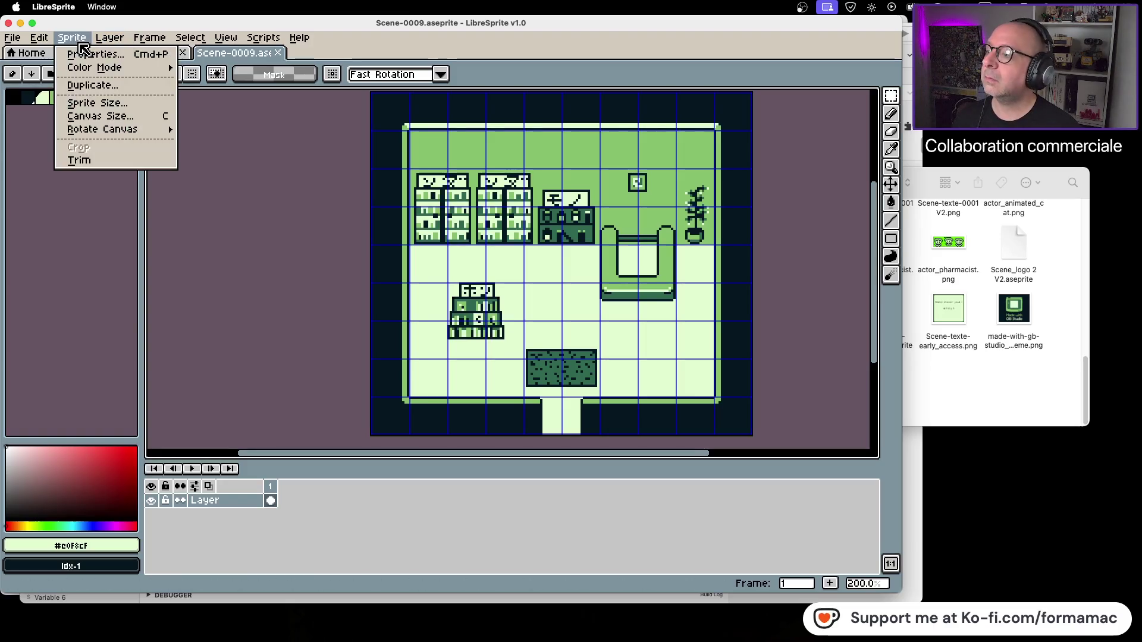
Flip the canvas horizontally, erase the middle bookcase and rug, and refill the floor.
{"action": "mouse_move", "coordinate": [114, 133]}
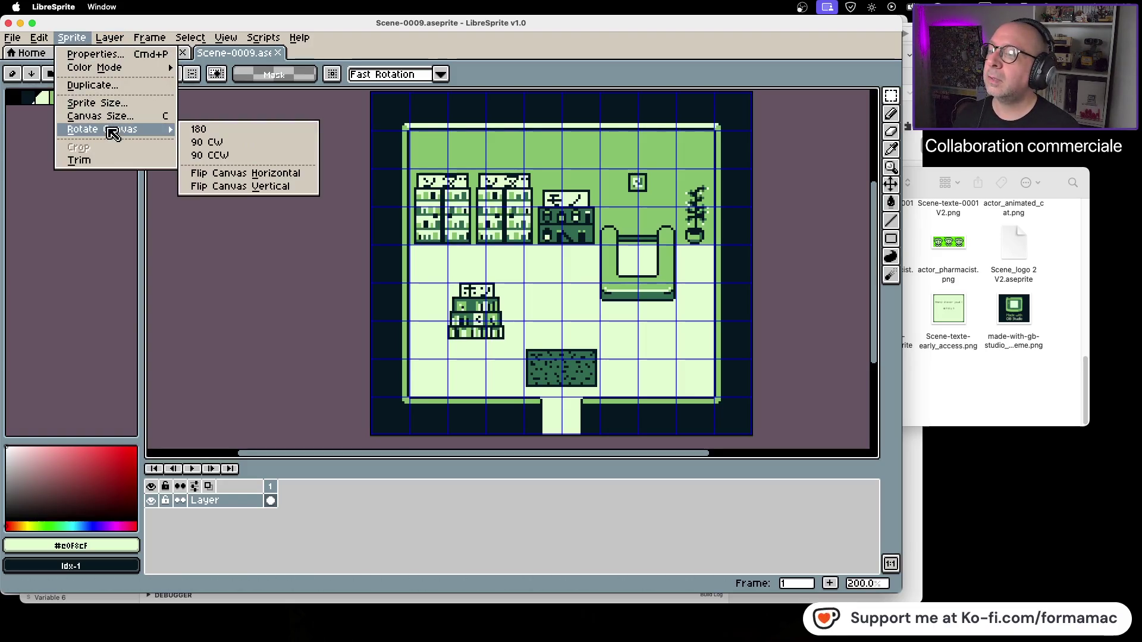
{"action": "left_click", "coordinate": [241, 173]}
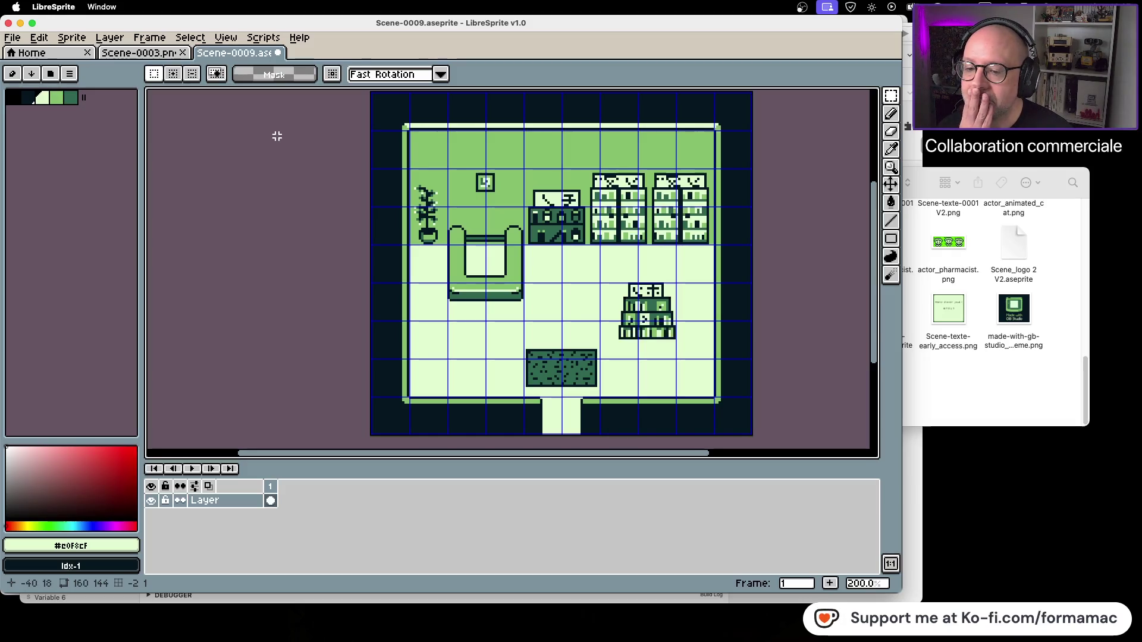
{"action": "left_click_drag", "start_coordinate": [610, 277], "coordinate": [687, 352]}
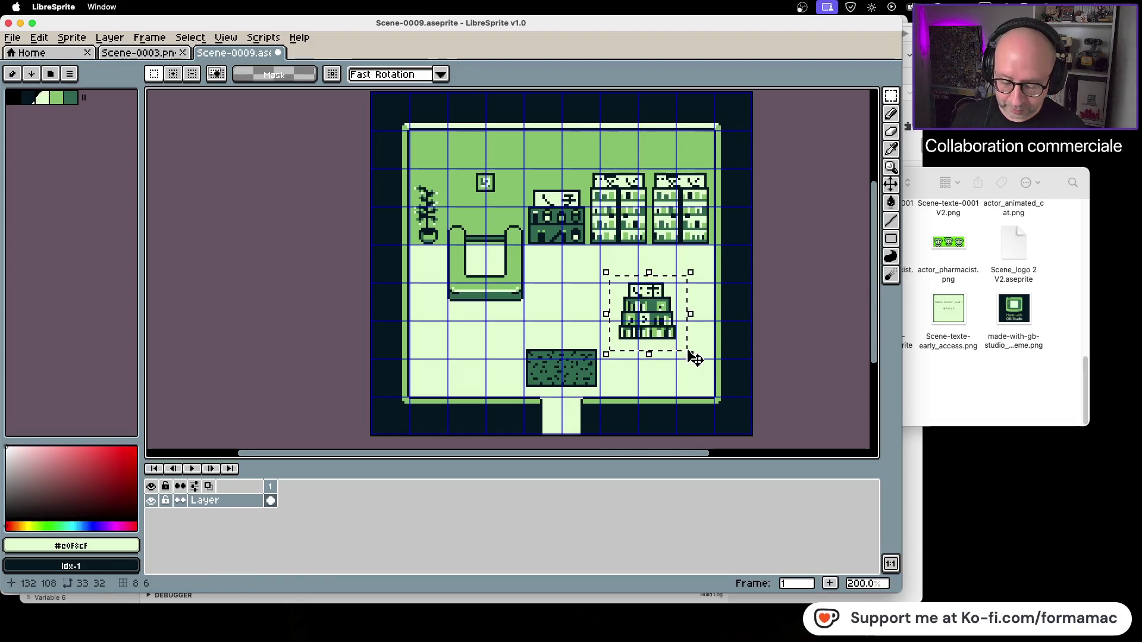
{"action": "key", "text": "Delete"}
{"action": "left_click_drag", "start_coordinate": [504, 336], "coordinate": [609, 393]}
{"action": "key", "text": "Delete"}
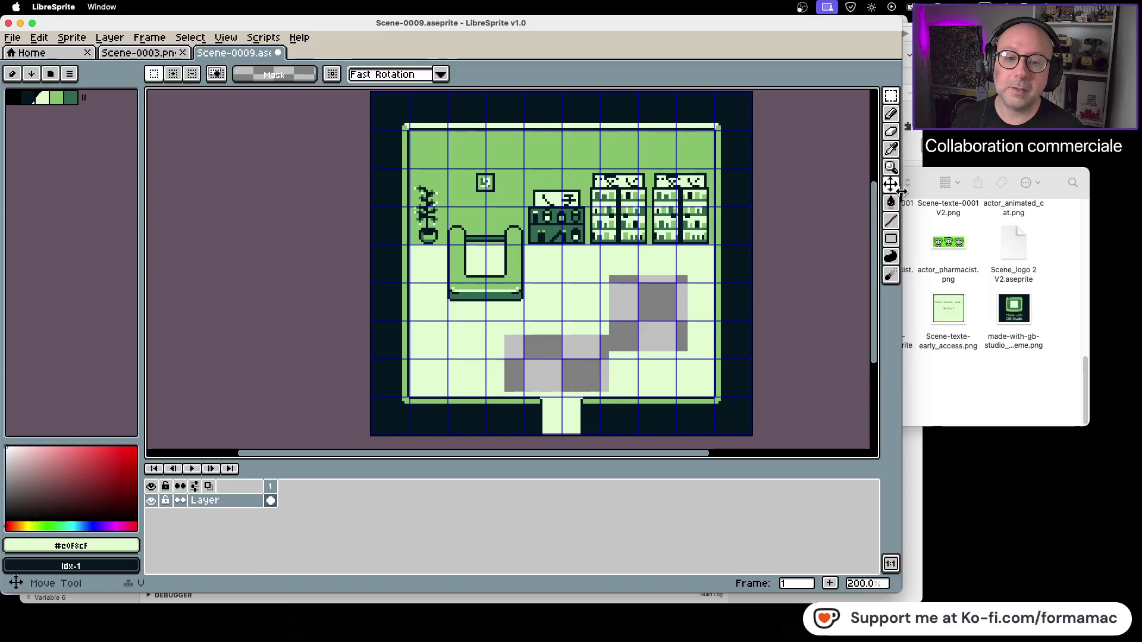
{"action": "left_click", "coordinate": [890, 149]}
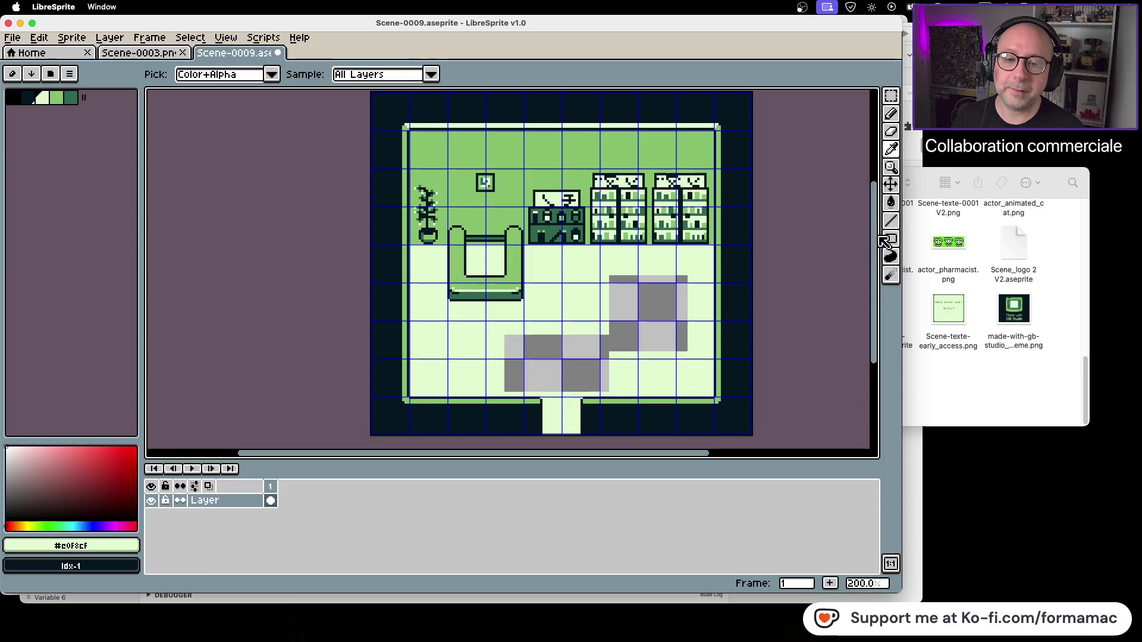
{"action": "left_click", "coordinate": [891, 202]}
{"action": "left_click", "coordinate": [612, 333]}
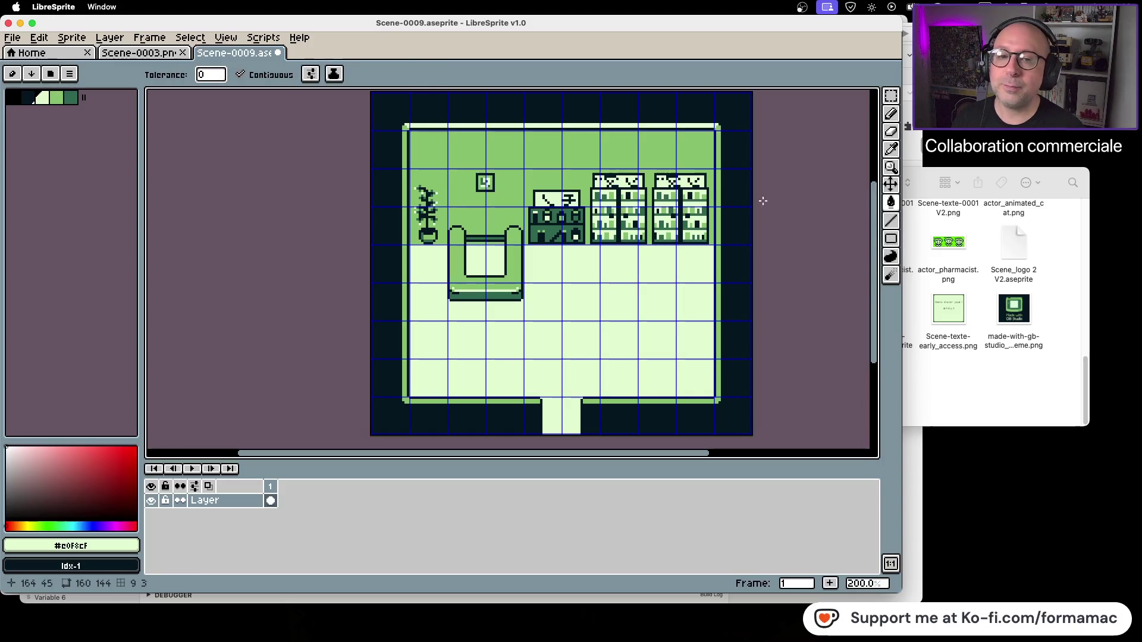
Erase the back-wall cabinets and bookcases and fill the wall with mid green.
{"action": "left_click", "coordinate": [891, 95]}
{"action": "scroll", "coordinate": [539, 203], "scroll_direction": "up", "scroll_amount": 1}
{"action": "scroll", "coordinate": [539, 203], "scroll_direction": "up", "scroll_amount": 1}
{"action": "scroll", "coordinate": [548, 193], "scroll_direction": "down", "scroll_amount": 1}
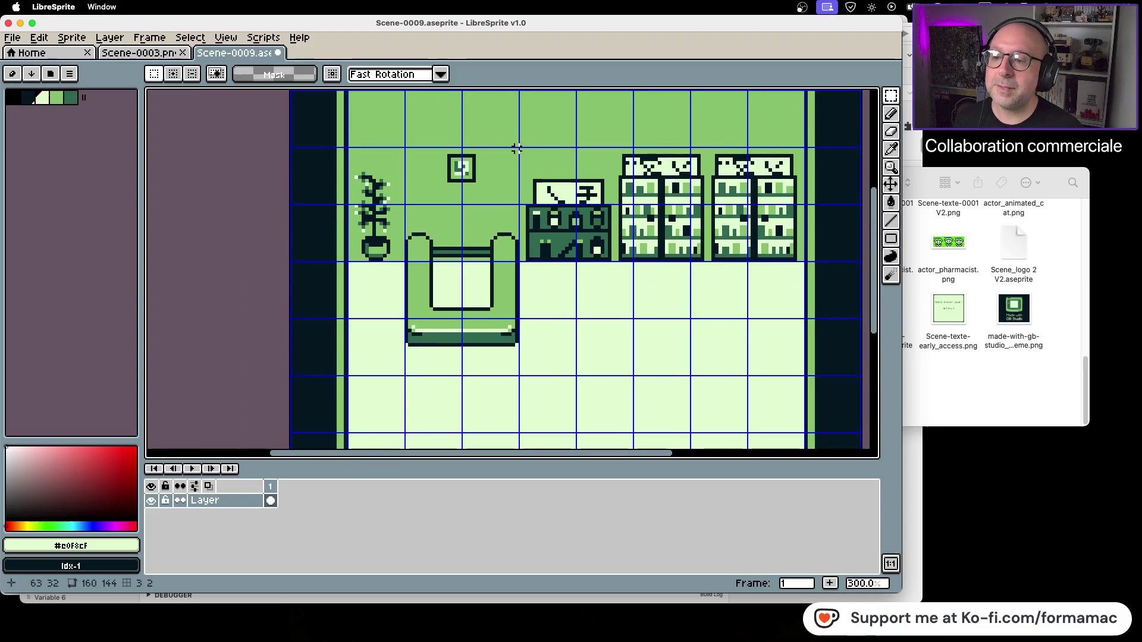
{"action": "mouse_move", "coordinate": [517, 148]}
{"action": "left_mouse_down"}
{"action": "mouse_move", "coordinate": [532, 226]}
{"action": "mouse_move", "coordinate": [673, 249]}
{"action": "mouse_move", "coordinate": [806, 249]}
{"action": "mouse_move", "coordinate": [803, 280]}
{"action": "left_mouse_up"}
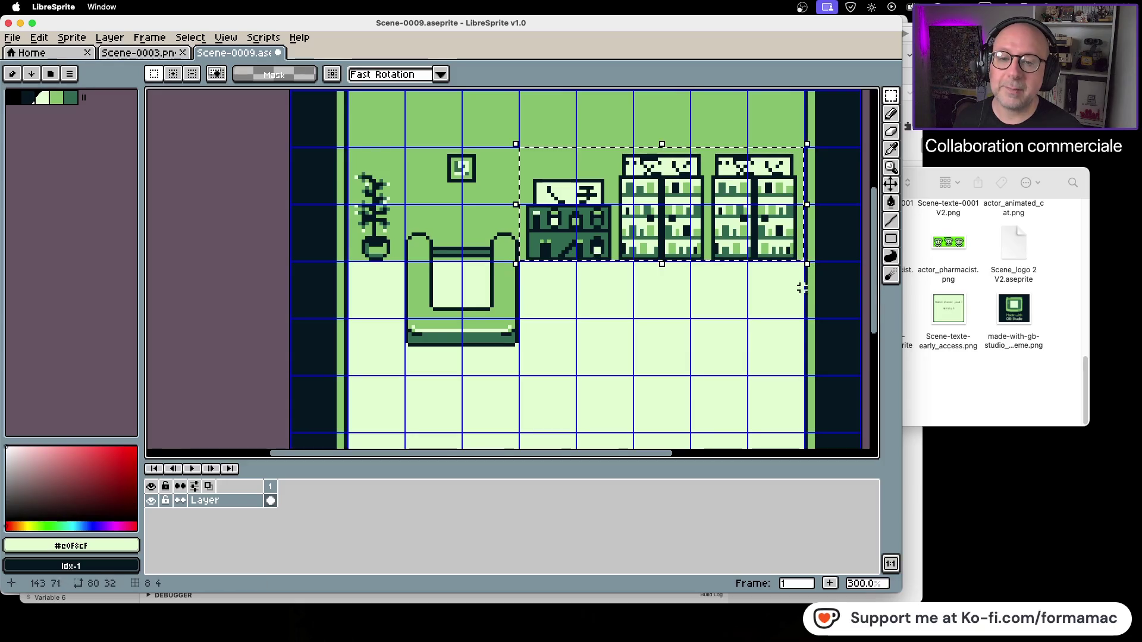
{"action": "key", "text": "Delete"}
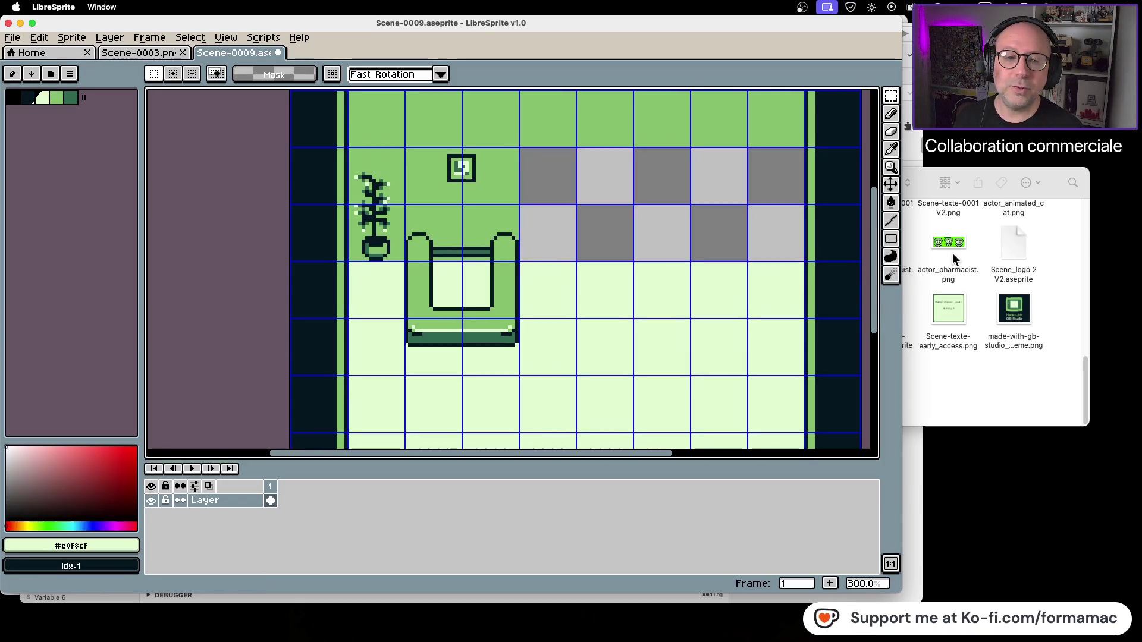
{"action": "left_click", "coordinate": [890, 149]}
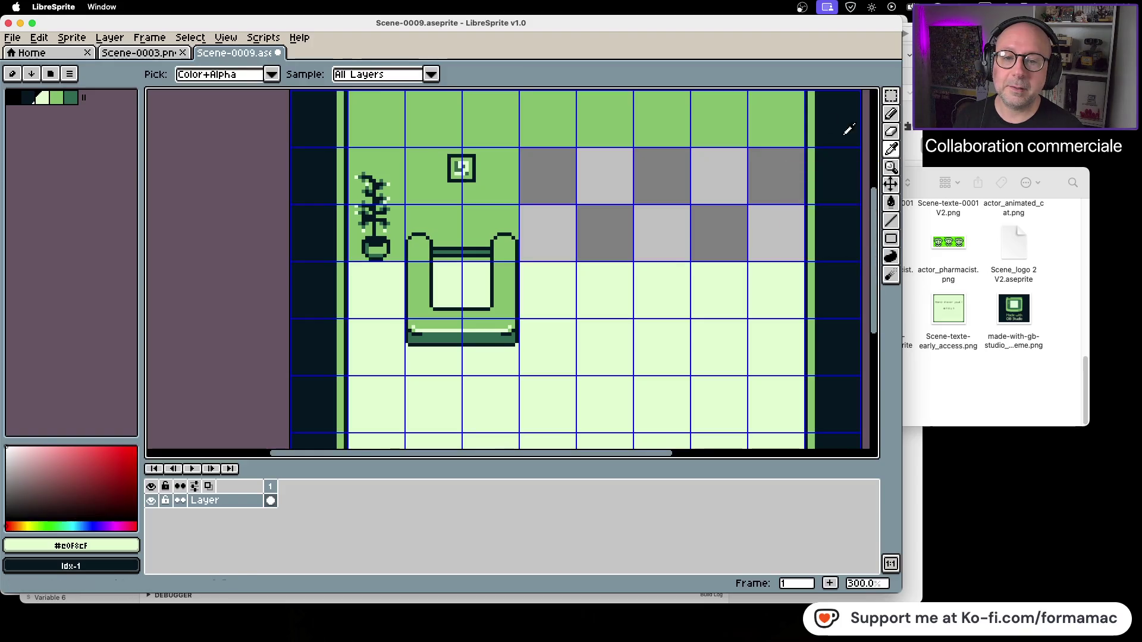
{"action": "left_click", "coordinate": [810, 143]}
{"action": "left_click", "coordinate": [891, 202]}
{"action": "left_click", "coordinate": [705, 207]}
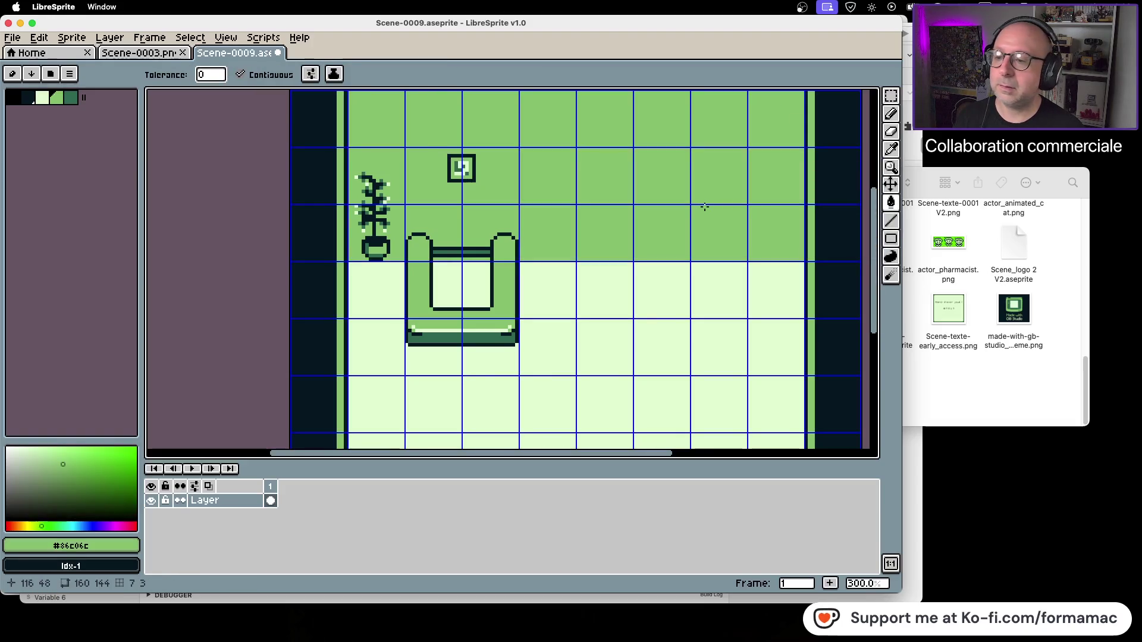
Remove the framed picture and potted plant, filling their spots with wall green.
{"action": "scroll", "coordinate": [714, 226], "scroll_direction": "left", "scroll_amount": 5}
{"action": "left_click", "coordinate": [890, 97]}
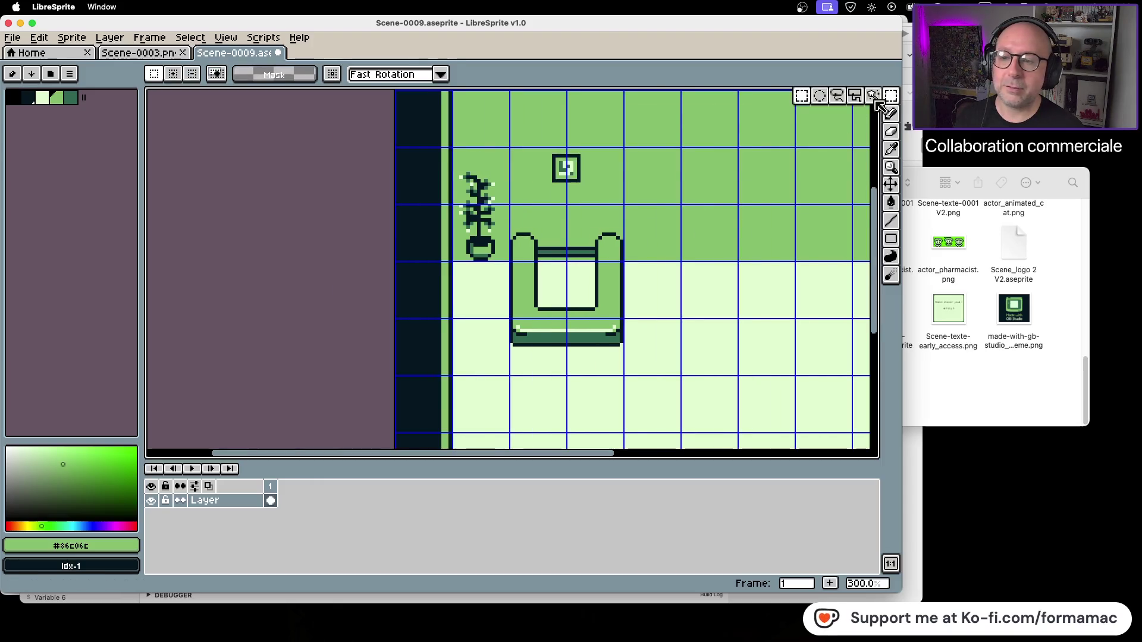
{"action": "left_click_drag", "start_coordinate": [544, 151], "coordinate": [594, 197]}
{"action": "key", "text": "Delete"}
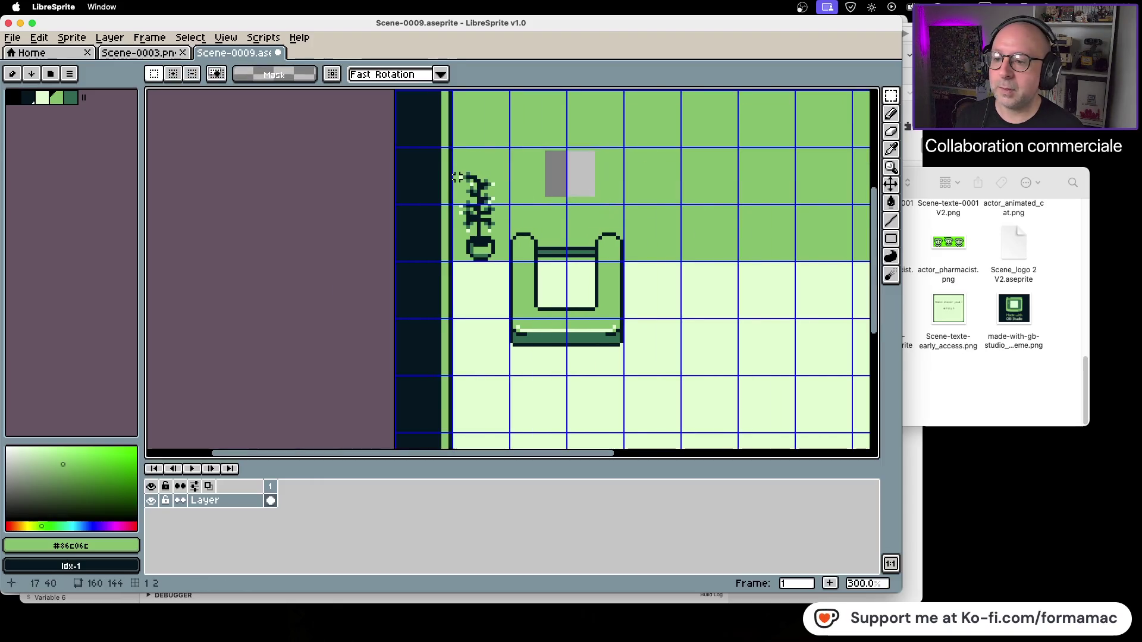
{"action": "left_click_drag", "start_coordinate": [457, 166], "coordinate": [505, 264]}
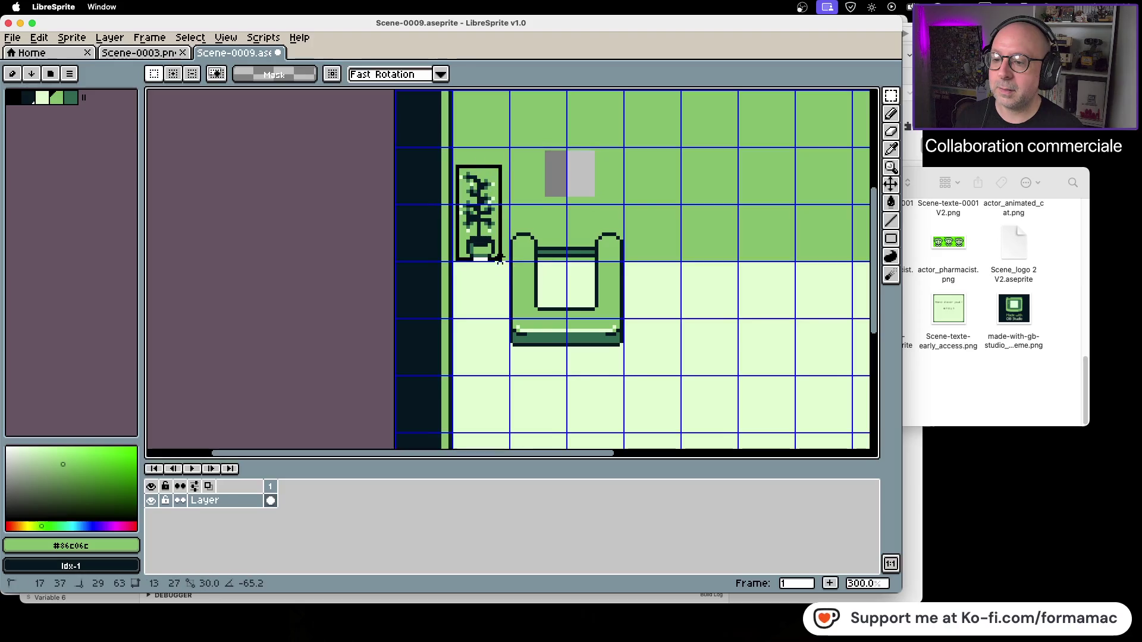
{"action": "key", "text": "Delete"}
{"action": "left_click", "coordinate": [890, 202]}
{"action": "left_click", "coordinate": [570, 174]}
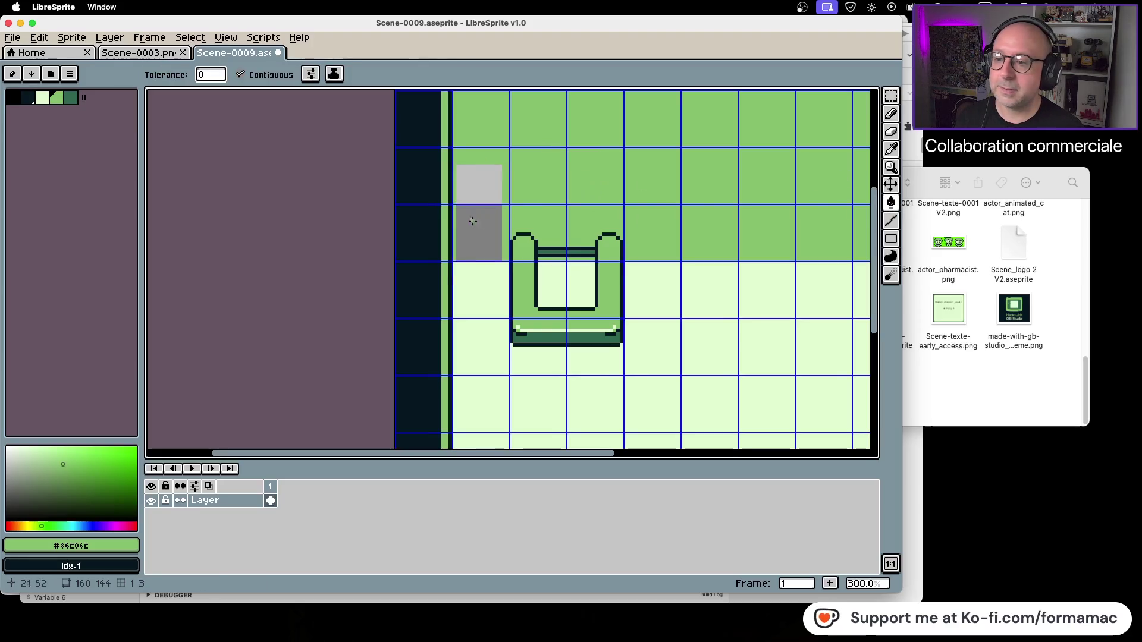
{"action": "left_click", "coordinate": [463, 223]}
Save the emptied room file with Ctrl+S.
{"action": "scroll", "coordinate": [635, 224], "scroll_direction": "down", "scroll_amount": 1}
{"action": "scroll", "coordinate": [601, 284], "scroll_direction": "right", "scroll_amount": 2}
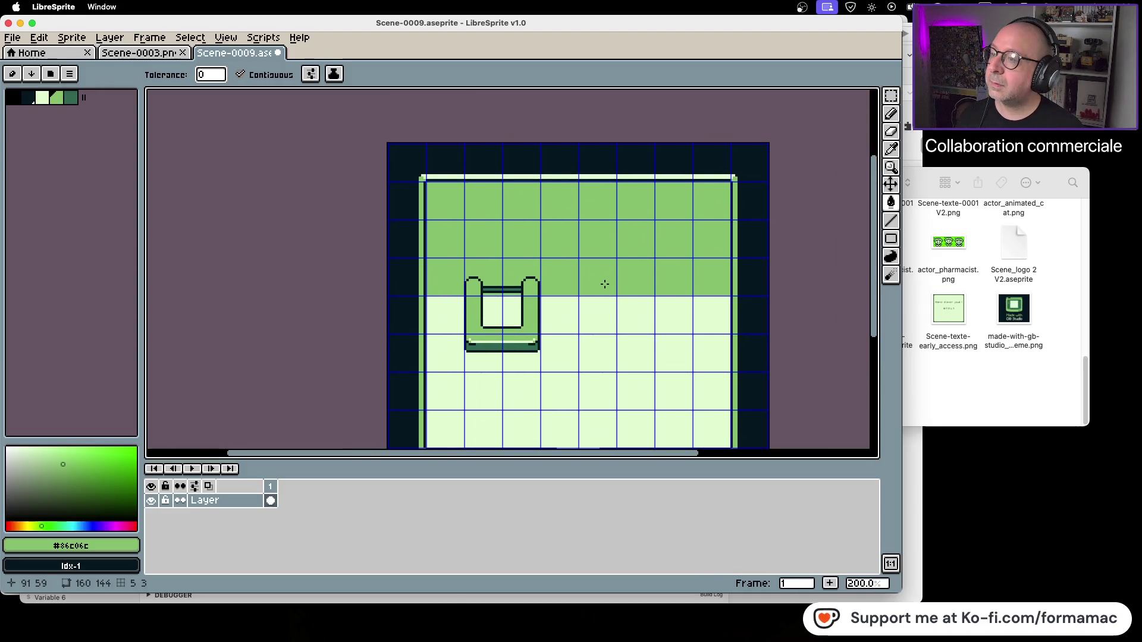
{"action": "key", "text": "ctrl+s"}
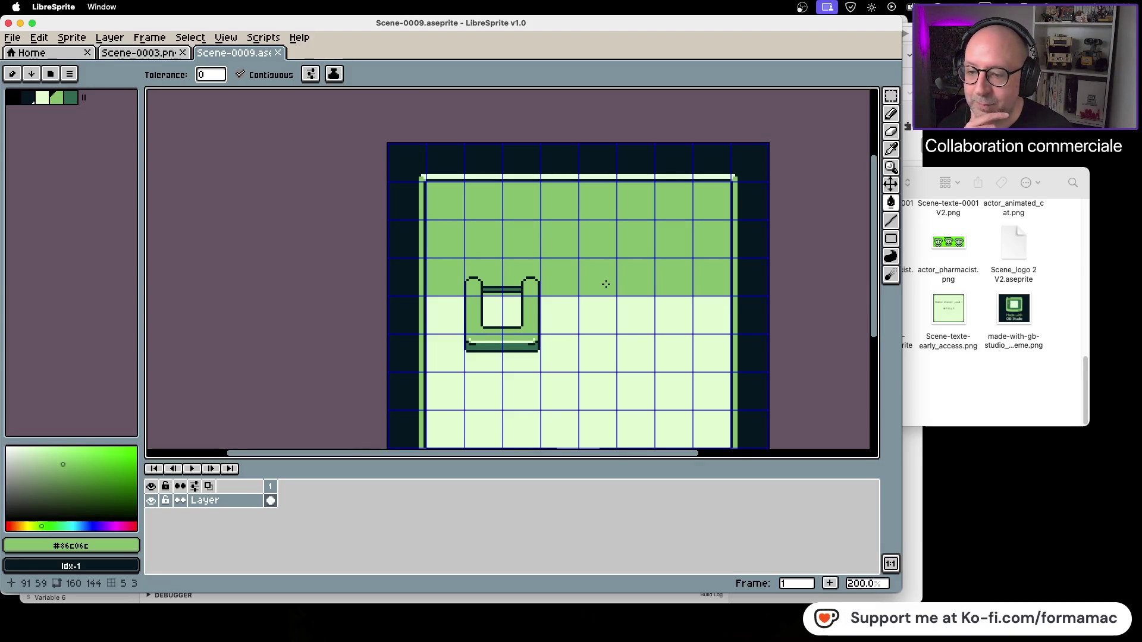
{"action": "left_click_drag", "start_coordinate": [604, 279], "coordinate": [577, 195]}
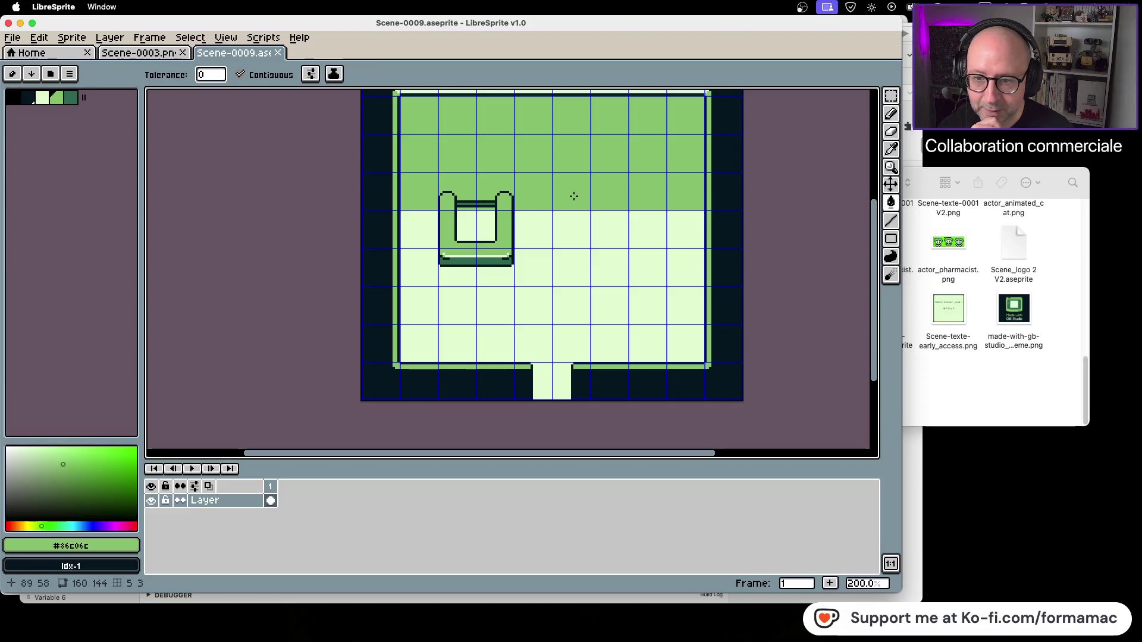
In Finder, go up to the parent folder and open Graphismes.
{"action": "left_click", "coordinate": [991, 358]}
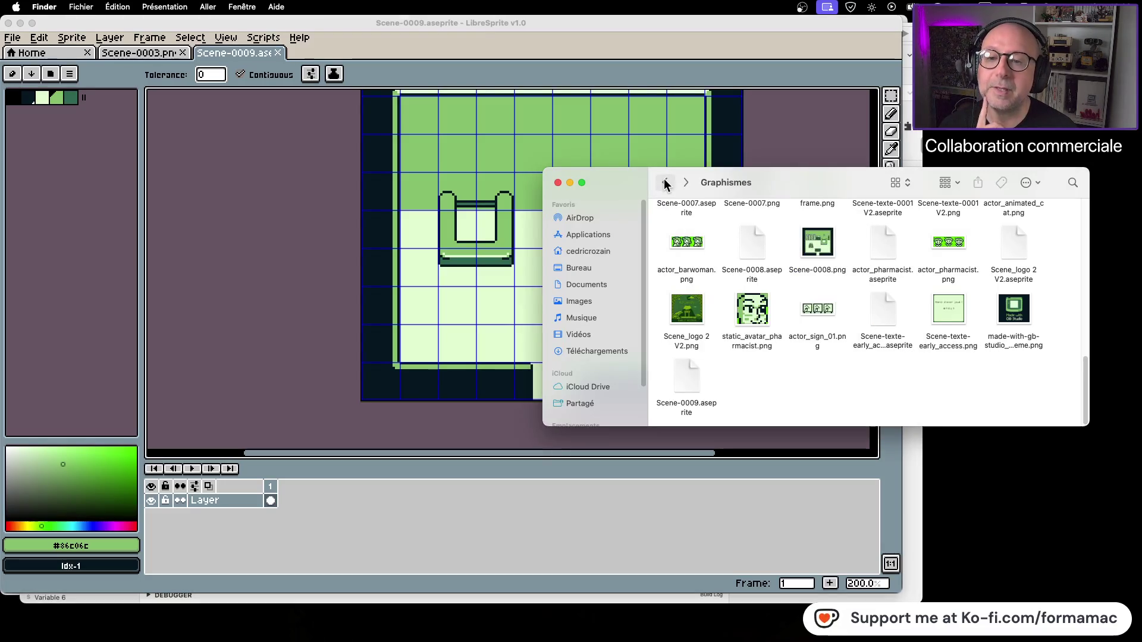
{"action": "left_click", "coordinate": [665, 184]}
{"action": "double_click", "coordinate": [690, 232]}
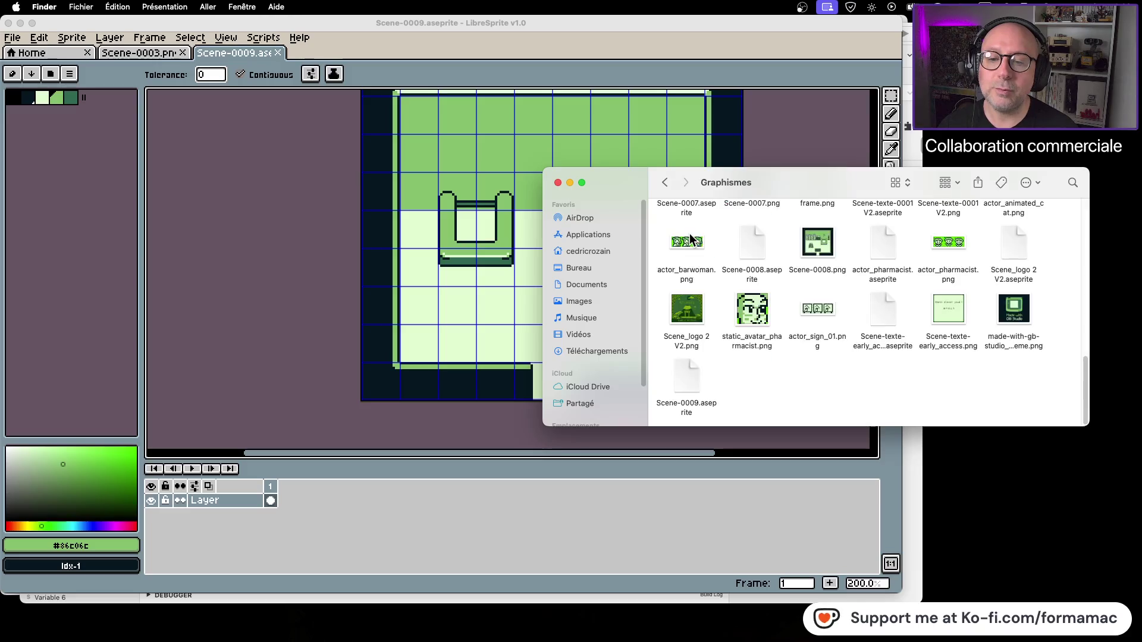
{"action": "scroll", "coordinate": [722, 251], "scroll_direction": "up", "scroll_amount": 5}
Preview BitsAndBobs(no_scale).png in the Divers folder, then return to Graphismes.
{"action": "double_click", "coordinate": [747, 230]}
{"action": "left_click", "coordinate": [749, 227]}
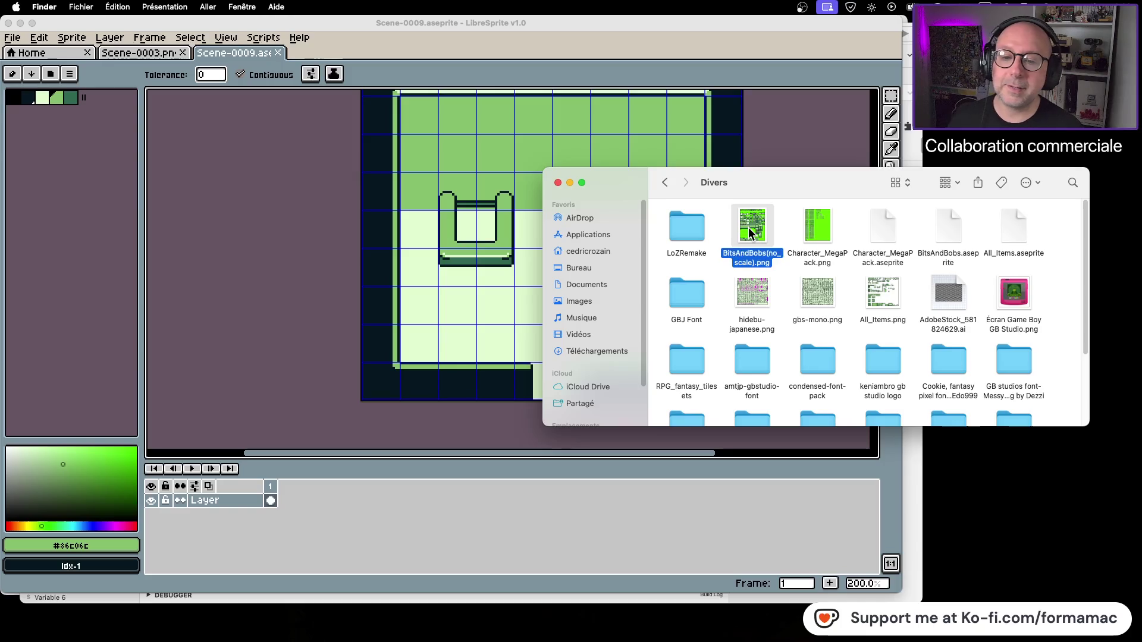
{"action": "key", "text": "space"}
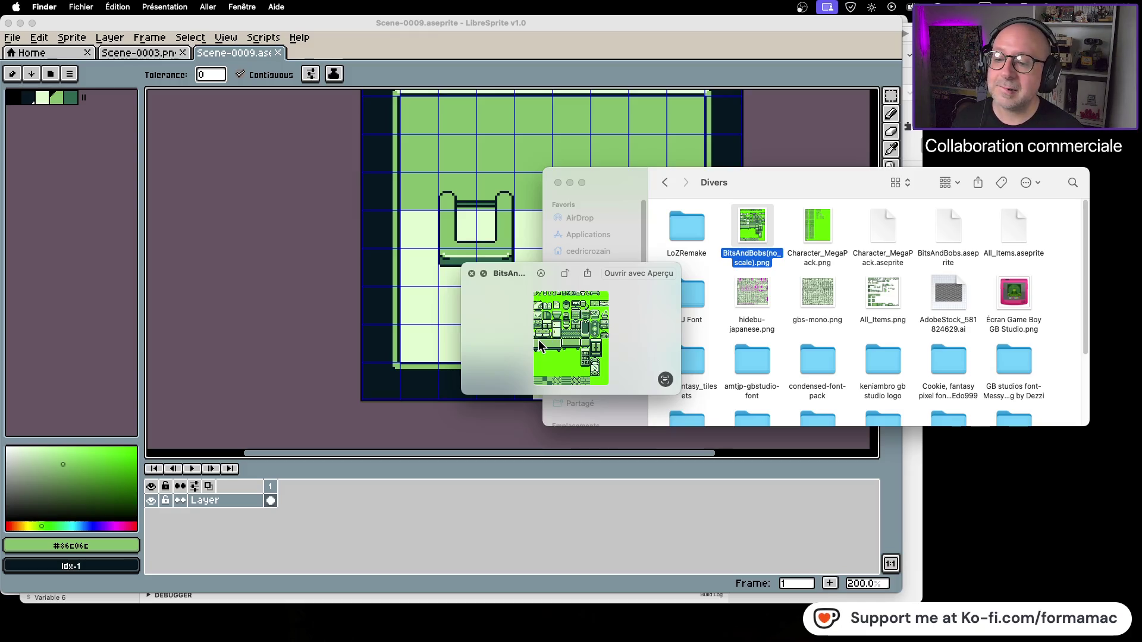
{"action": "key", "text": "space"}
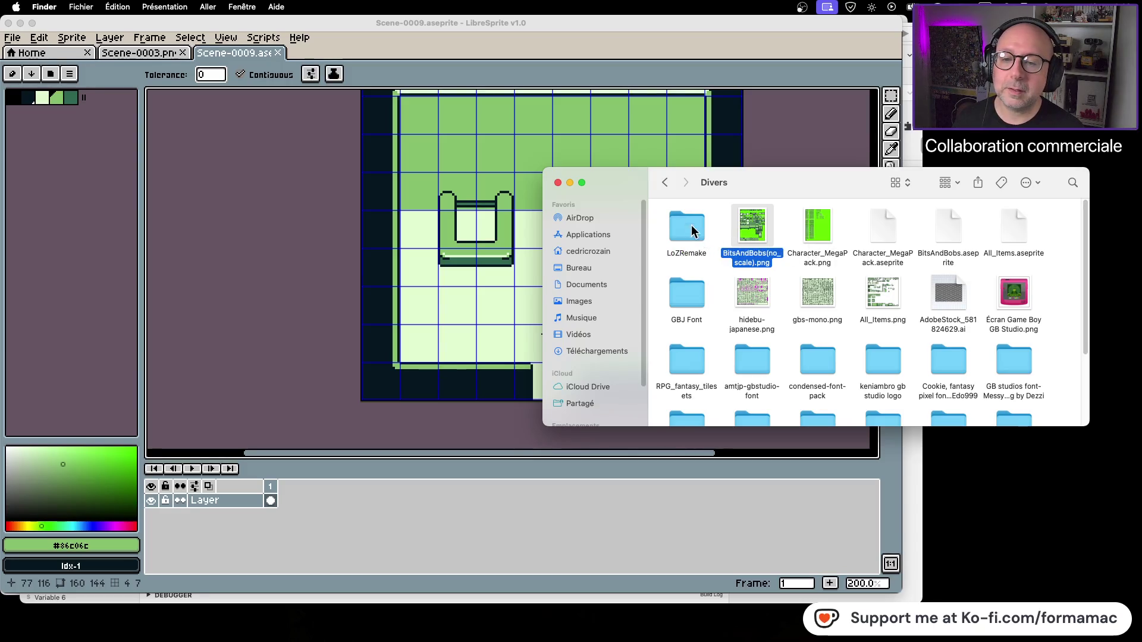
{"action": "left_click", "coordinate": [665, 183]}
Preview inside_example_big.png in the seven_eleven_gbstudio_tileset folder.
{"action": "double_click", "coordinate": [817, 227]}
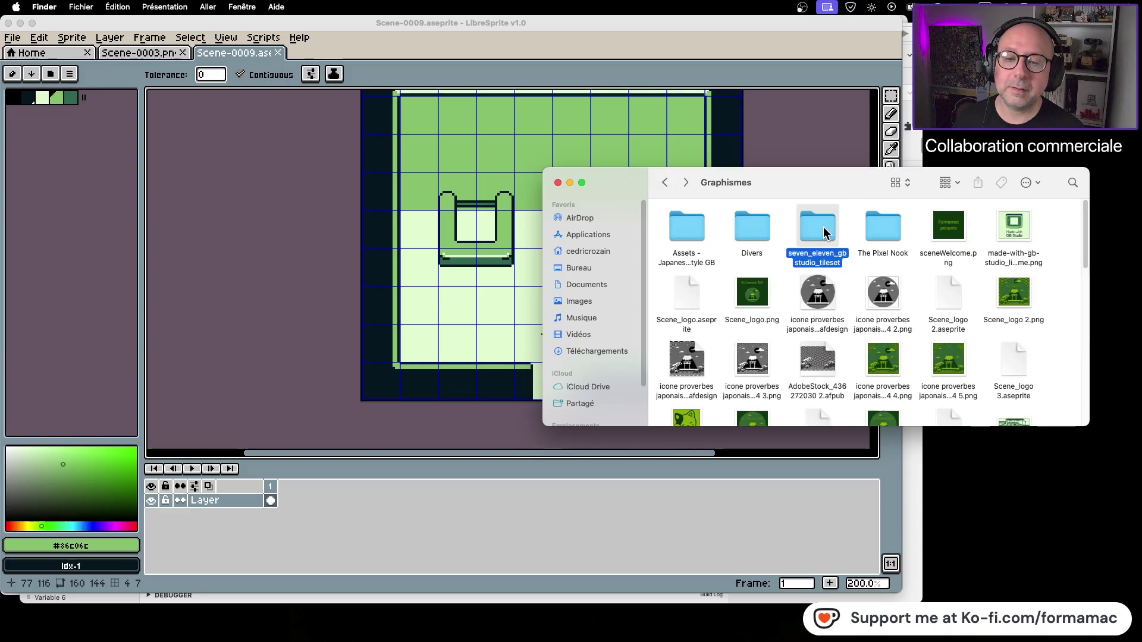
{"action": "left_click", "coordinate": [694, 224]}
{"action": "key", "text": "space"}
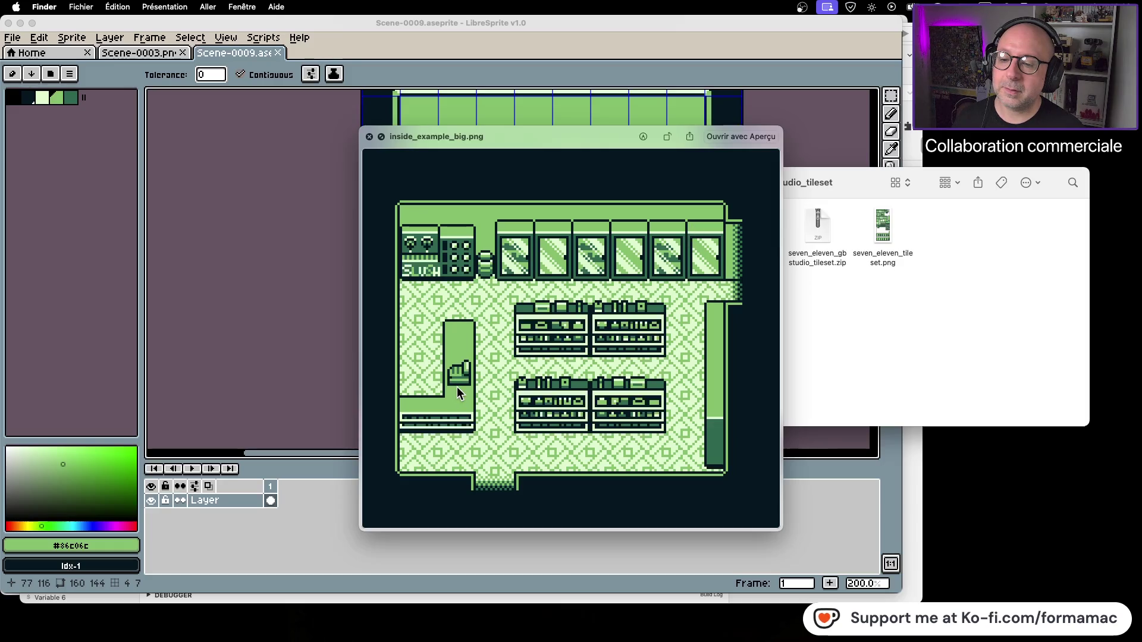
{"action": "key", "text": "space"}
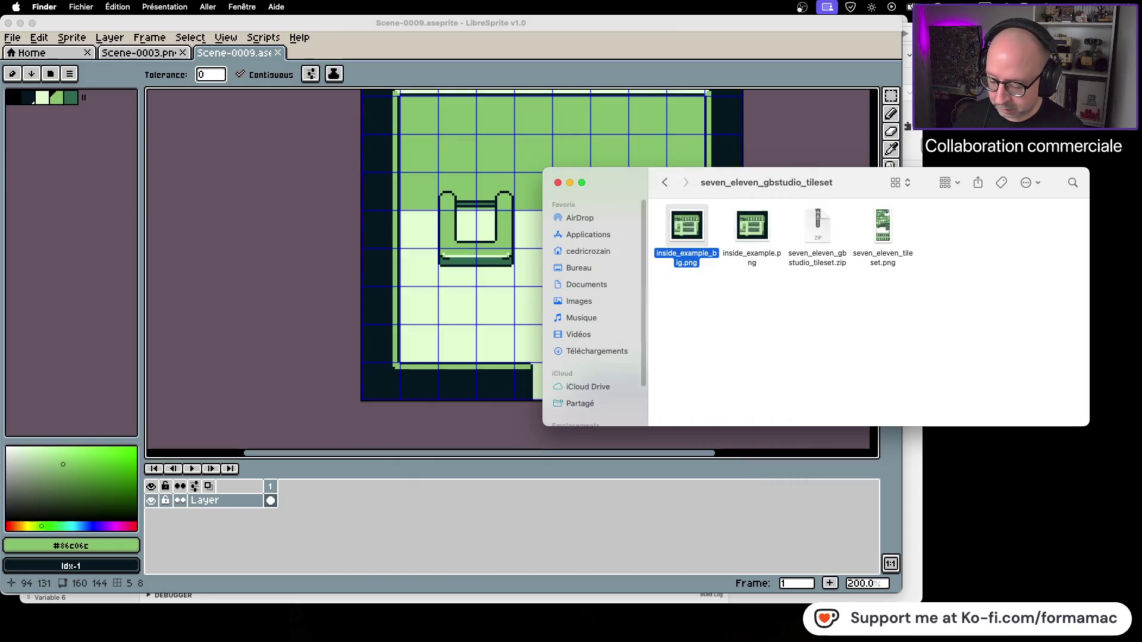
{"action": "key", "text": "super+shift+4"}
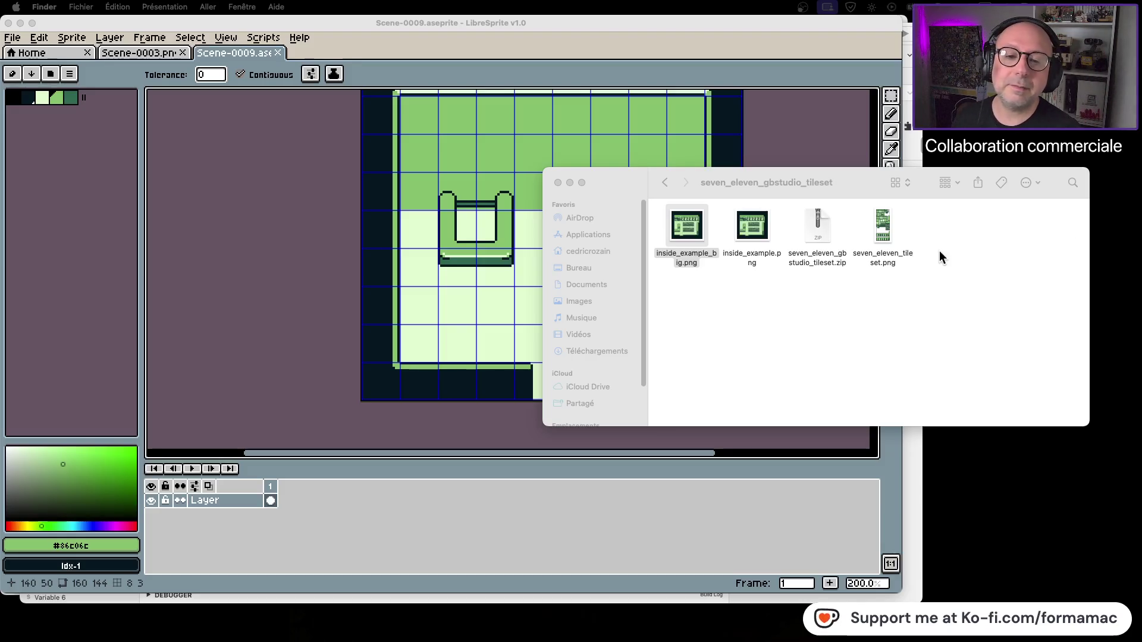
Preview seven_eleven_tileset.png, then go back to the Graphismes folder.
{"action": "left_click", "coordinate": [887, 230]}
{"action": "key", "text": "space"}
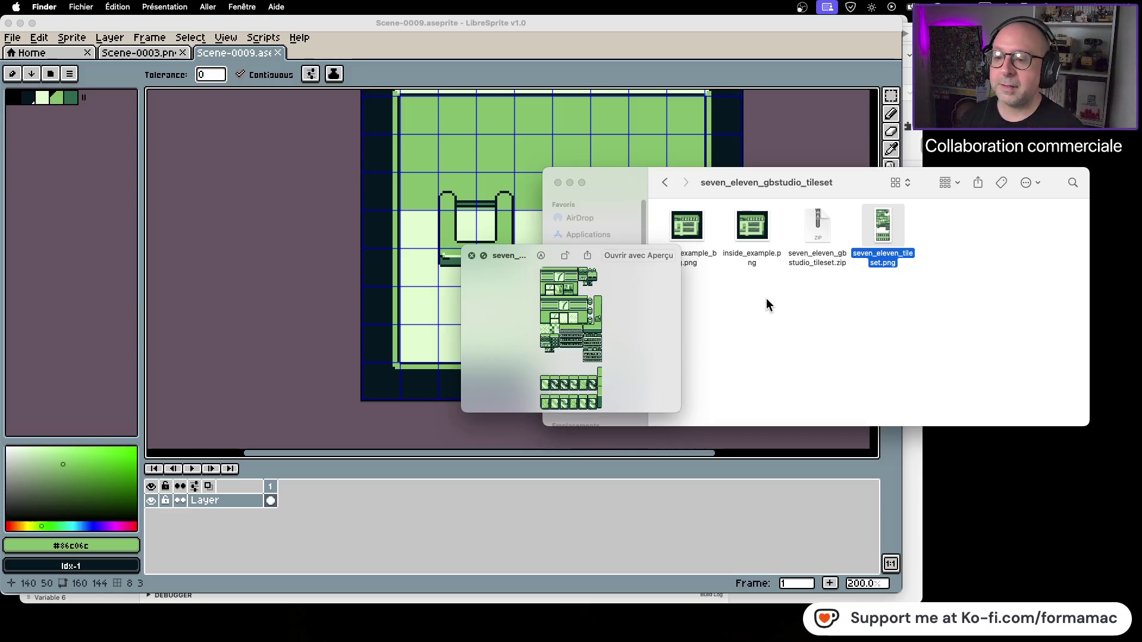
{"action": "key", "text": "space"}
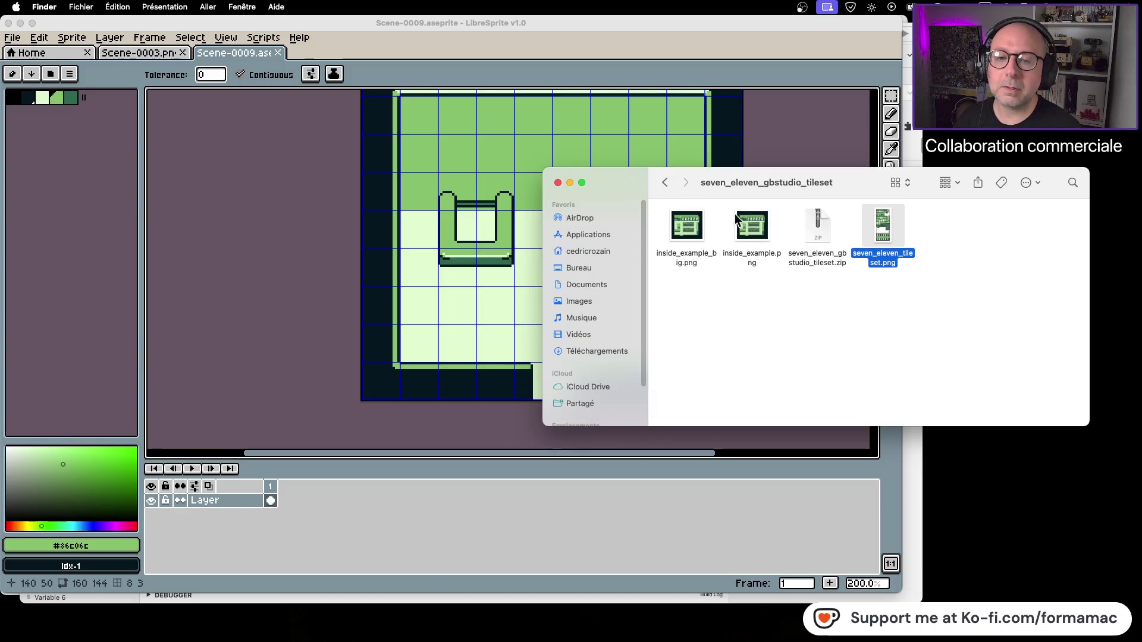
{"action": "left_click", "coordinate": [665, 184]}
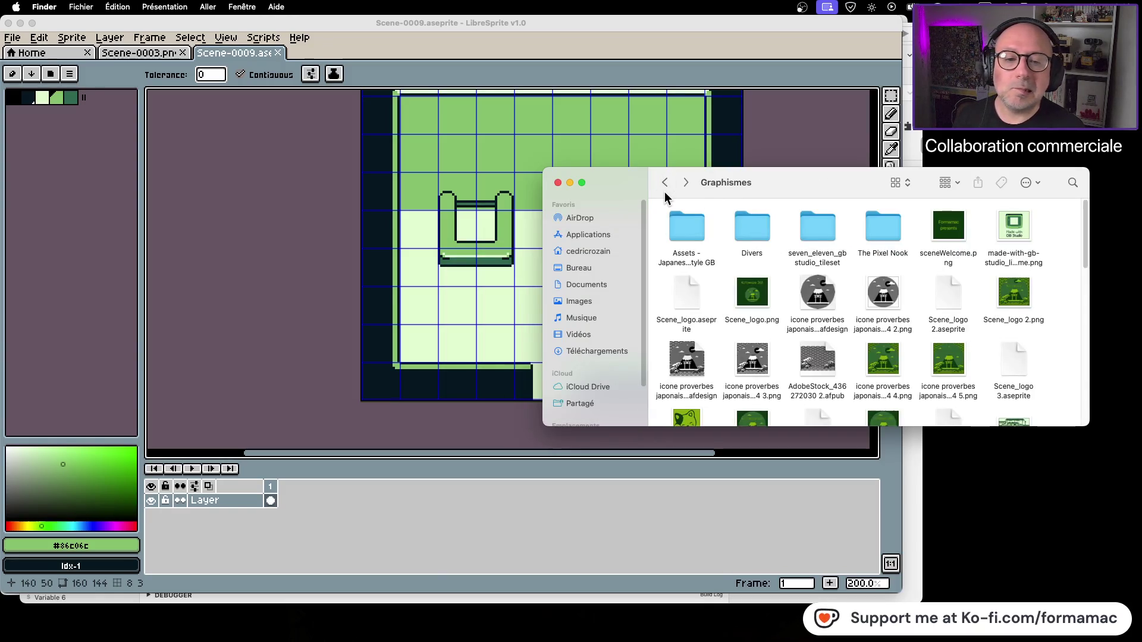
Preview BitsAndBobs(no_scale).png in The Pixel Nook's GB Studio Indoors folder, then return to The Pixel Nook.
{"action": "double_click", "coordinate": [877, 233]}
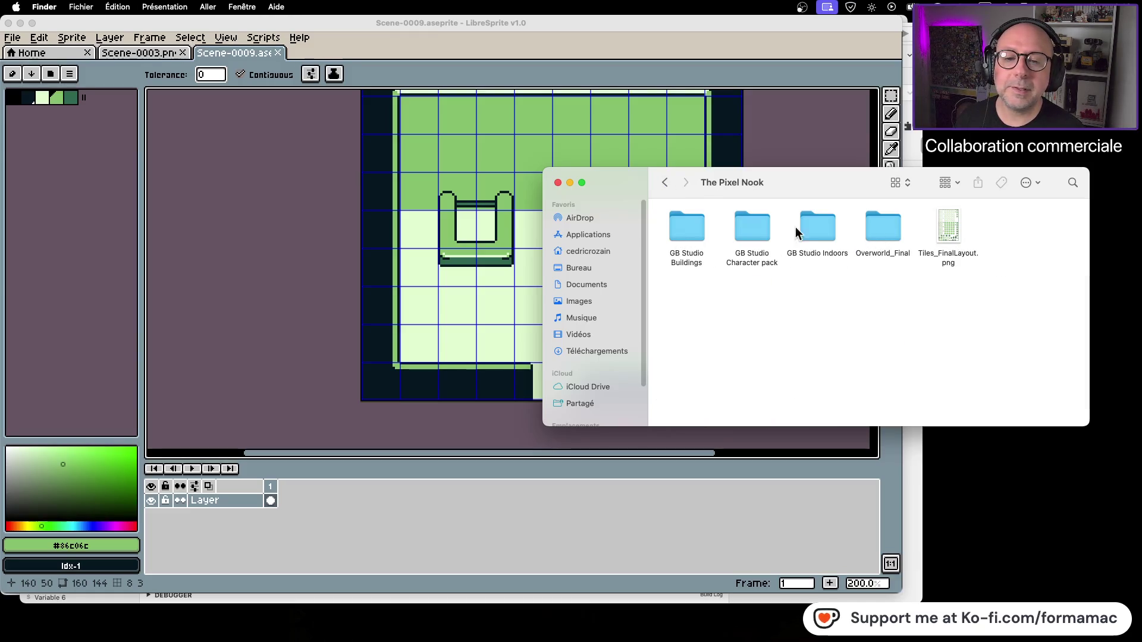
{"action": "double_click", "coordinate": [822, 228]}
{"action": "left_click", "coordinate": [758, 237]}
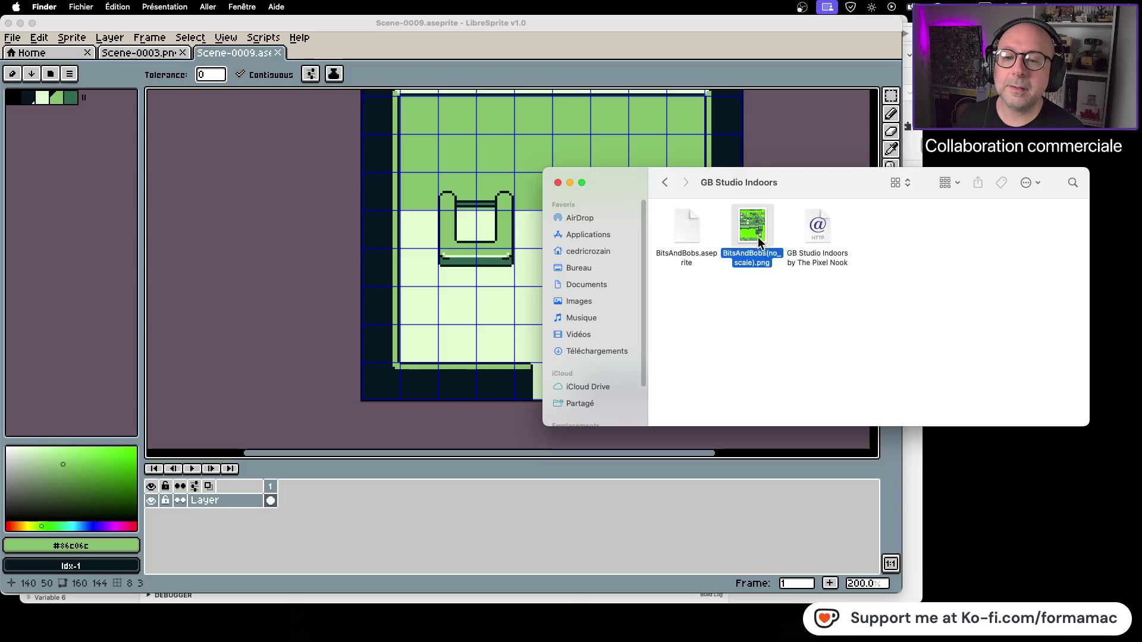
{"action": "key", "text": "space"}
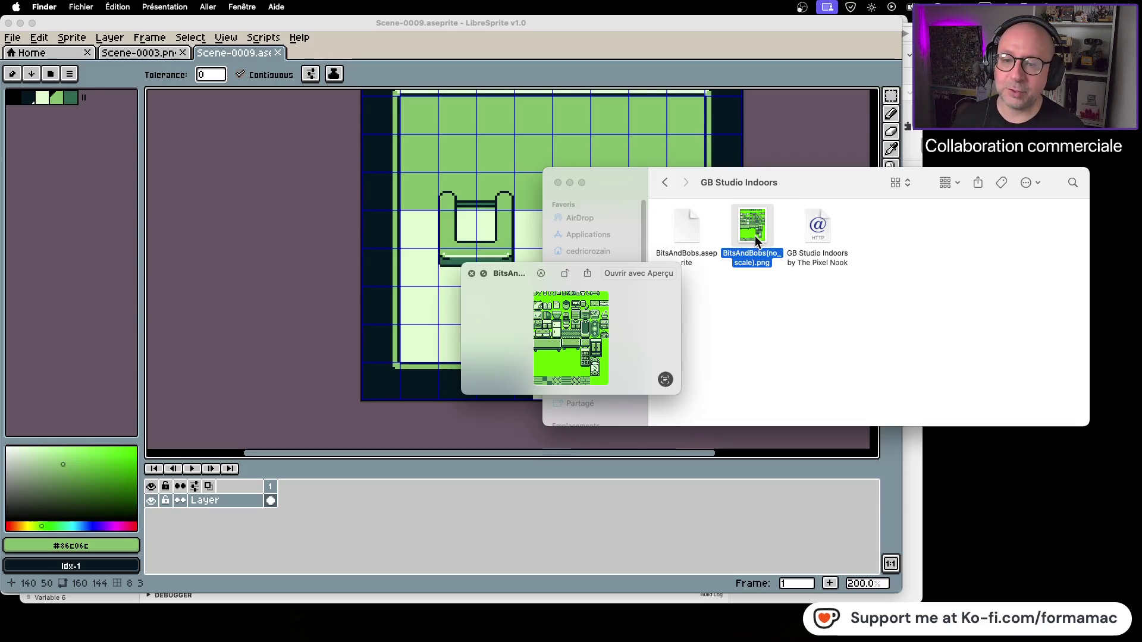
{"action": "key", "text": "space"}
{"action": "left_click", "coordinate": [750, 288]}
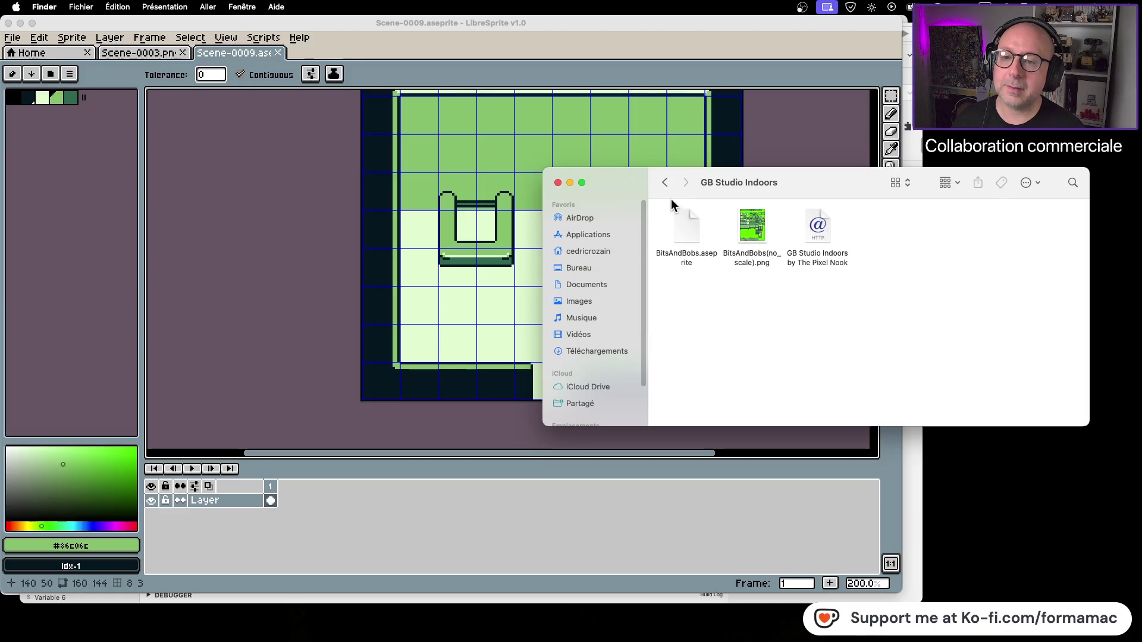
{"action": "left_click", "coordinate": [668, 184]}
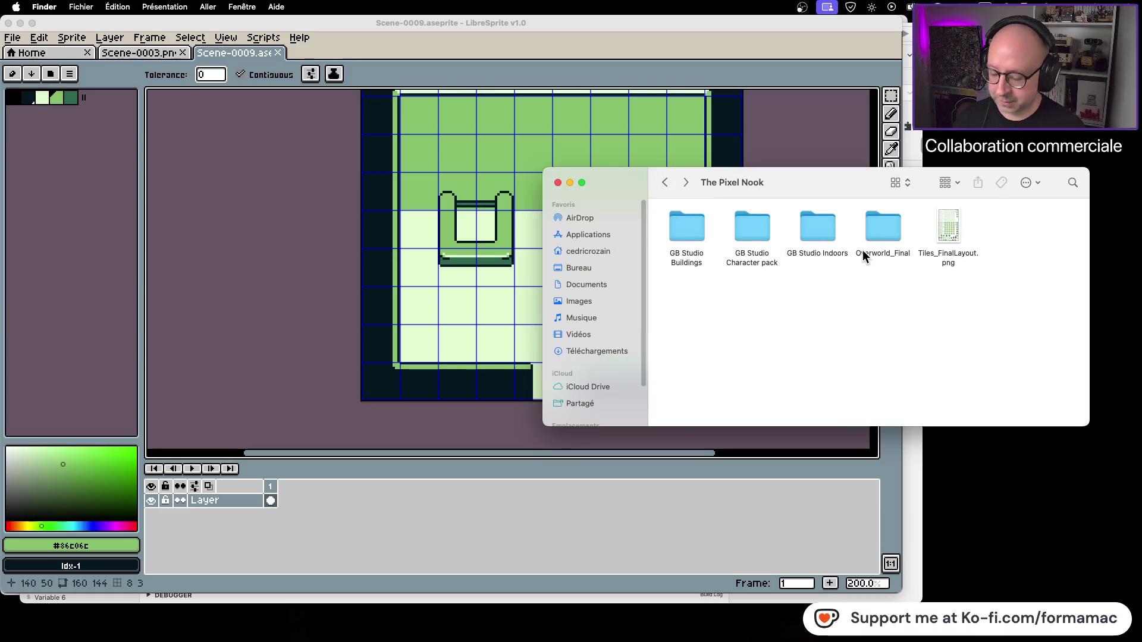
Open and close an extra Finder window, then switch to Firefox.
{"action": "key", "text": "super+n"}
{"action": "key", "text": "super+w"}
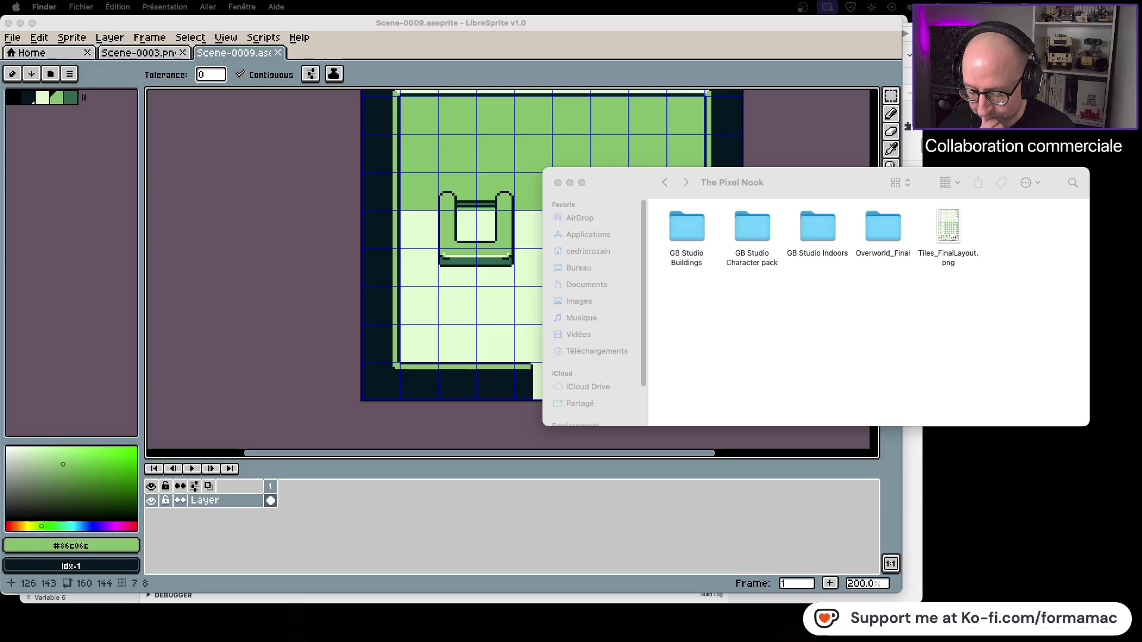
{"action": "key", "text": "super+Tab"}
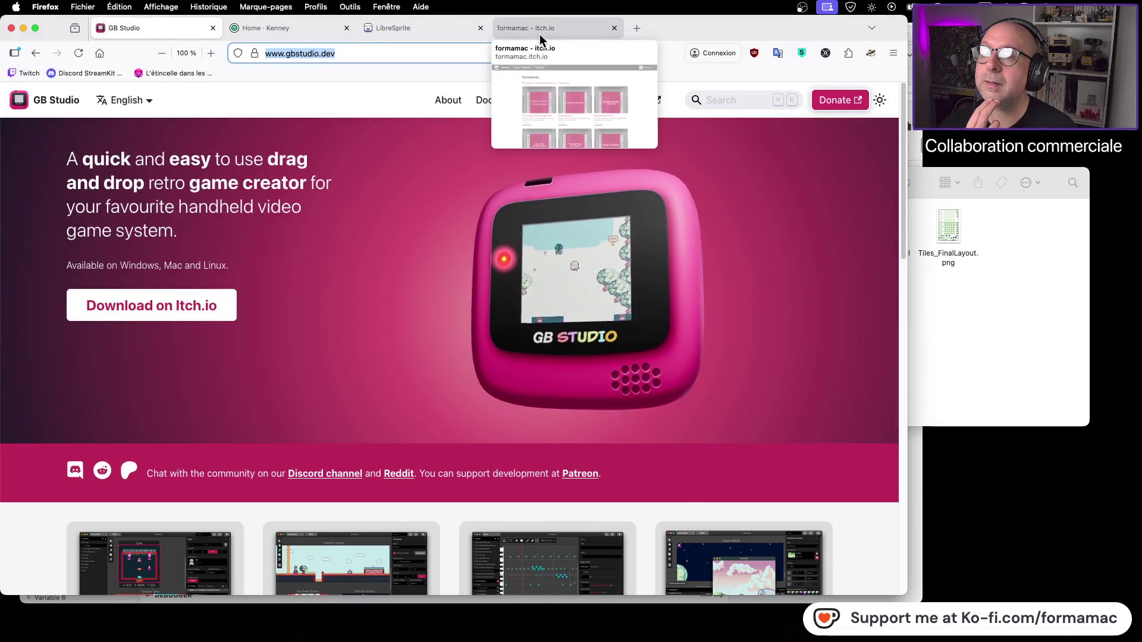
Browse the itch.io GB Studio games list, then switch back to LibreSprite's scene_04 map.
{"action": "left_click", "coordinate": [541, 27]}
{"action": "scroll", "coordinate": [758, 226], "scroll_direction": "down", "scroll_amount": 3}
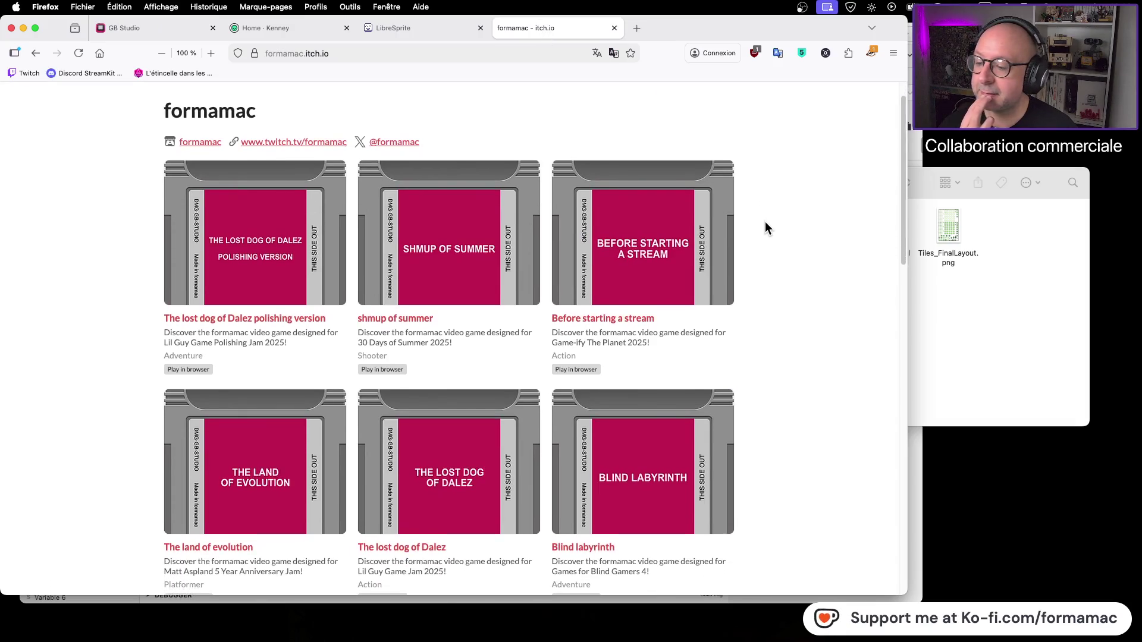
{"action": "scroll", "coordinate": [765, 222], "scroll_direction": "down", "scroll_amount": 4}
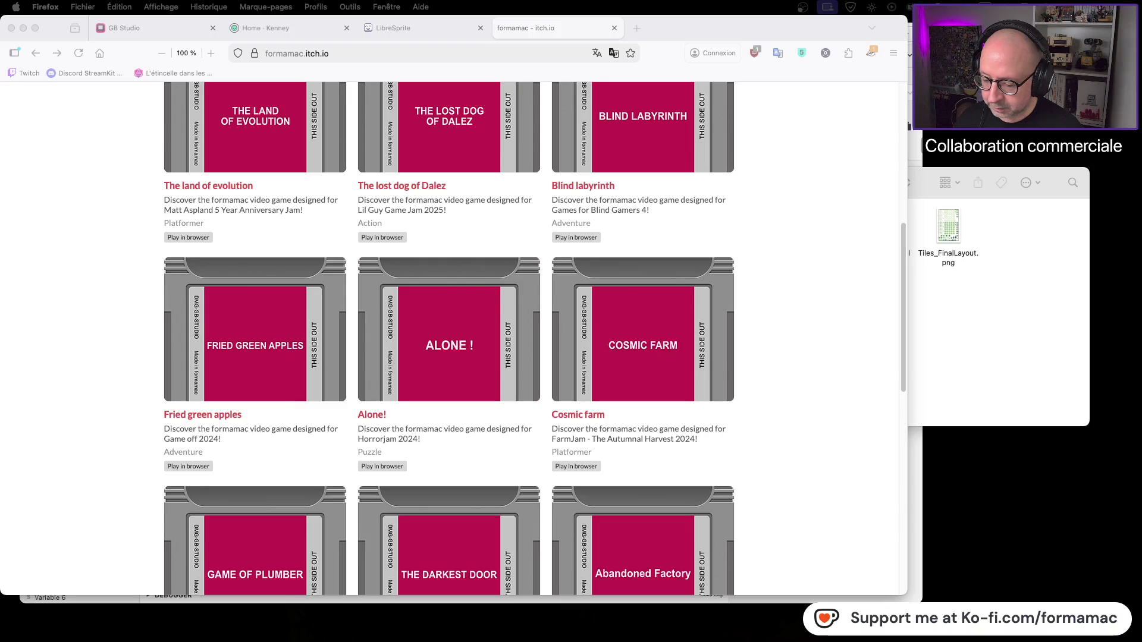
{"action": "key", "text": "super+Tab"}
Zoom and pan around the scene_04 brick-walled level for reference, then bring Finder forward.
{"action": "scroll", "coordinate": [611, 328], "scroll_direction": "up", "scroll_amount": 1}
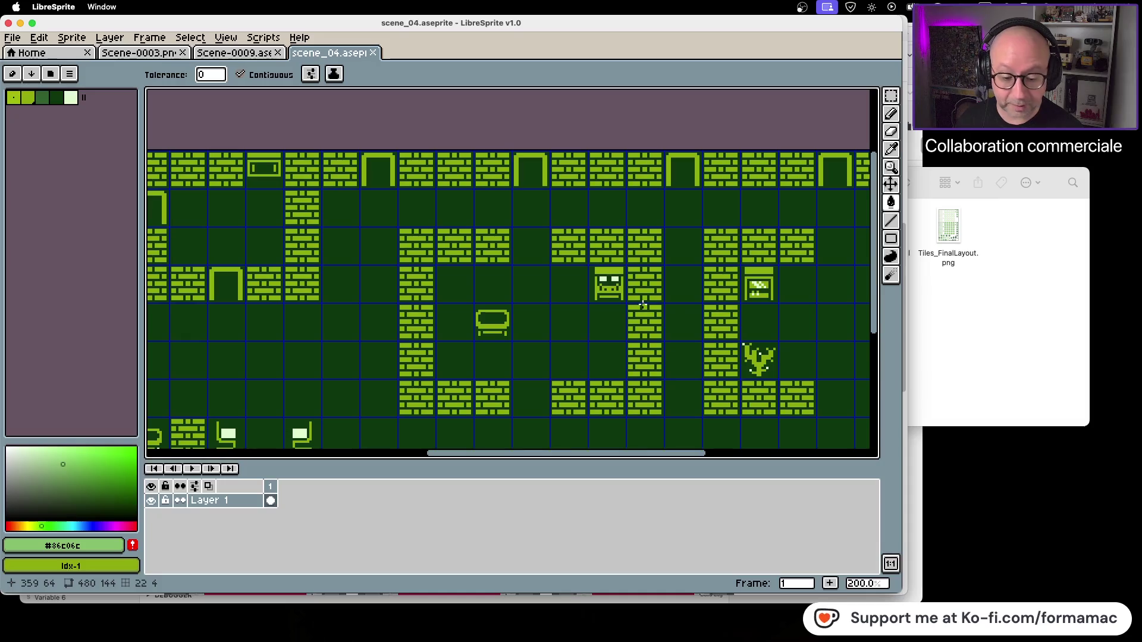
{"action": "mouse_move", "coordinate": [585, 291]}
{"action": "left_mouse_down"}
{"action": "mouse_move", "coordinate": [684, 184]}
{"action": "mouse_move", "coordinate": [418, 278]}
{"action": "mouse_move", "coordinate": [578, 301]}
{"action": "mouse_move", "coordinate": [723, 268]}
{"action": "left_mouse_up"}
{"action": "left_click_drag", "start_coordinate": [334, 327], "coordinate": [599, 290]}
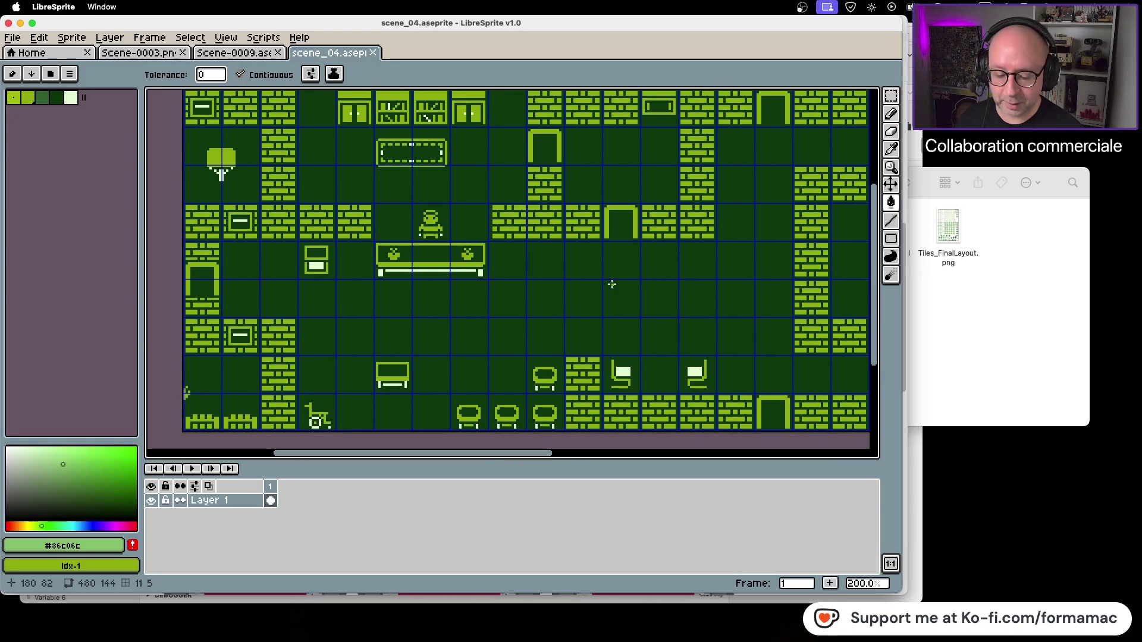
{"action": "scroll", "coordinate": [583, 277], "scroll_direction": "down", "scroll_amount": 1}
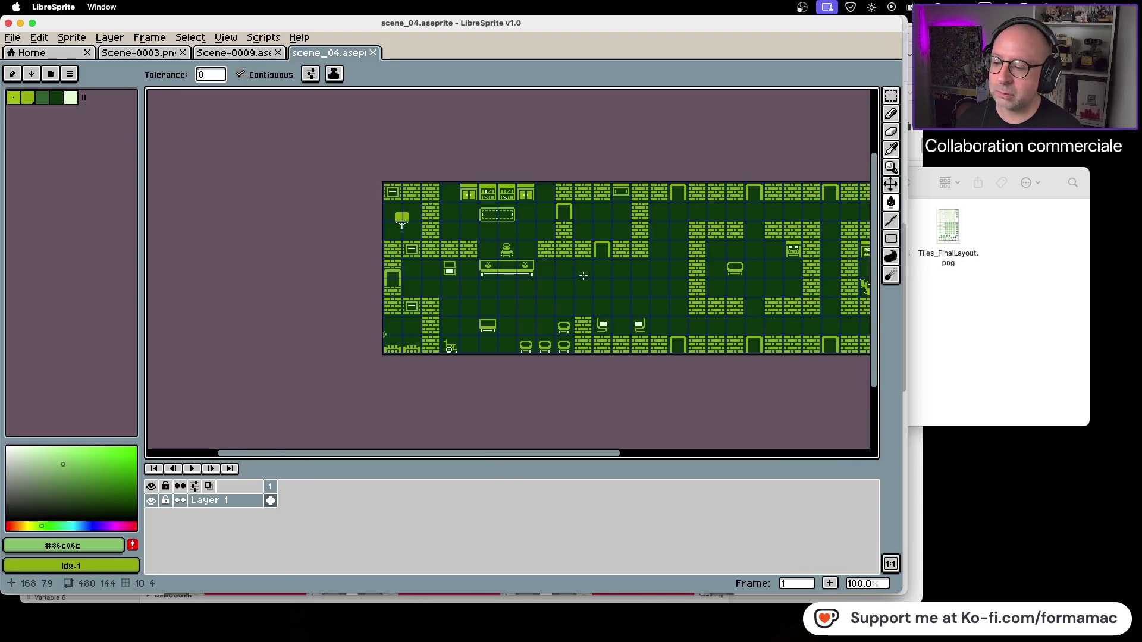
{"action": "left_click_drag", "start_coordinate": [728, 273], "coordinate": [519, 289]}
{"action": "scroll", "coordinate": [568, 271], "scroll_direction": "up", "scroll_amount": 1}
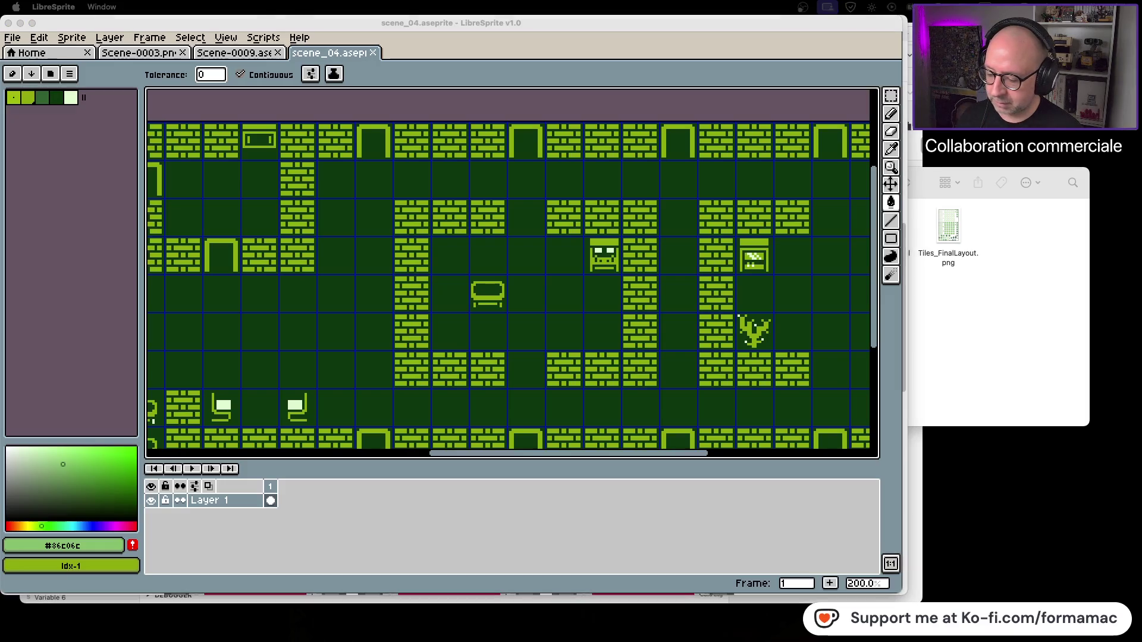
{"action": "left_click", "coordinate": [924, 281]}
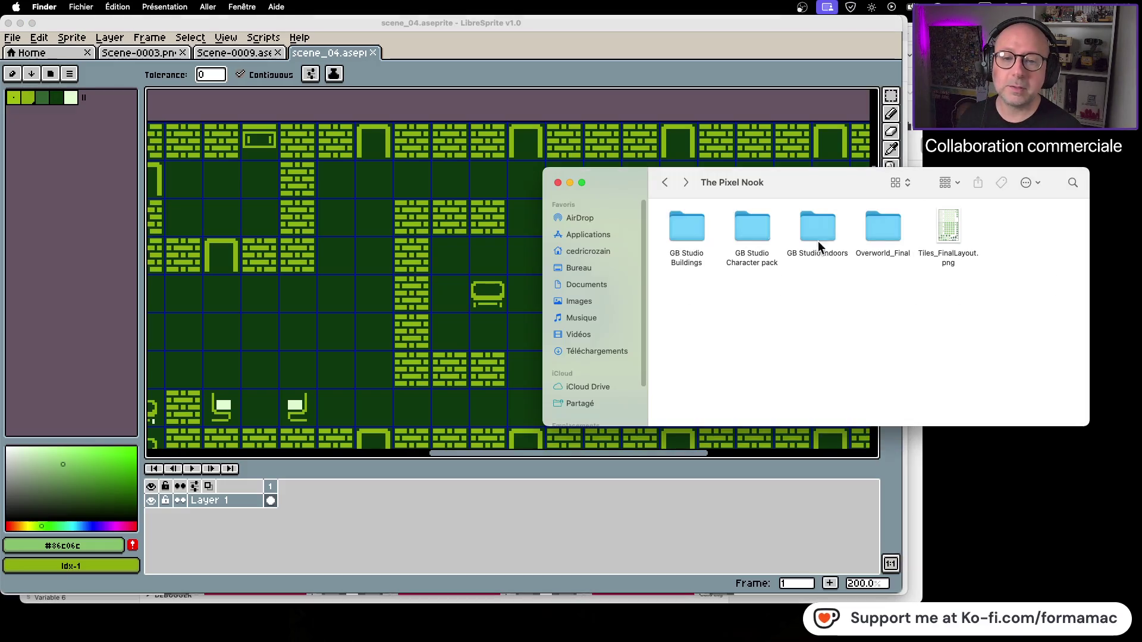
Preview Tiles_FinalLayout.png and the GB Studio Indoors BitsAndBobs(no_scale).png tileset.
{"action": "left_click", "coordinate": [955, 228]}
{"action": "key", "text": "space"}
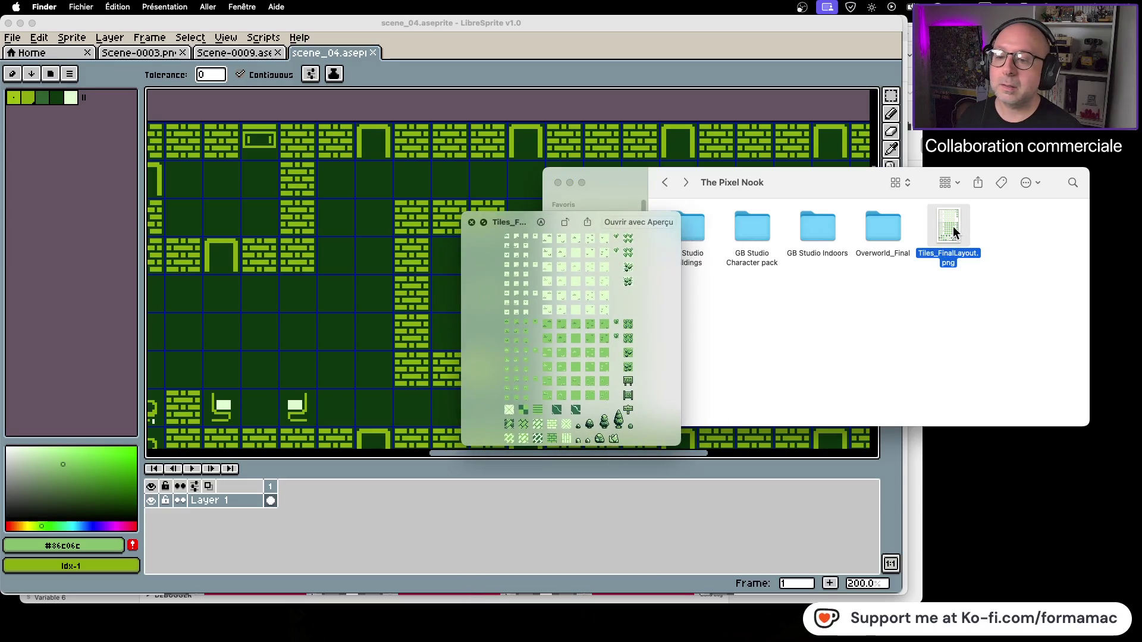
{"action": "key", "text": "space"}
{"action": "double_click", "coordinate": [824, 227]}
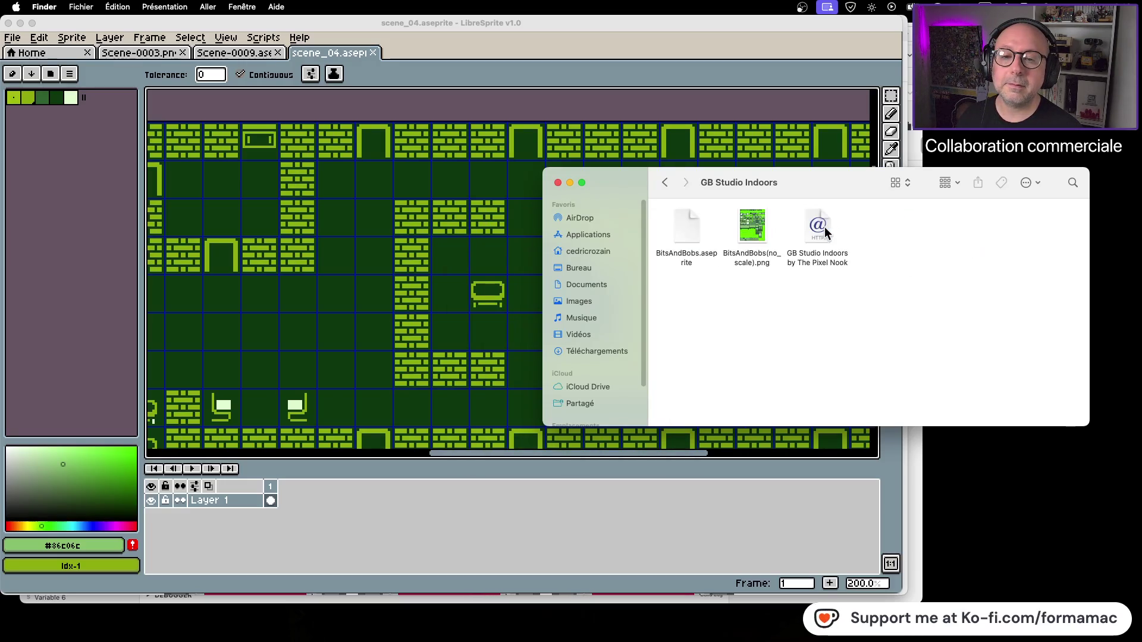
{"action": "left_click", "coordinate": [748, 224]}
{"action": "key", "text": "space"}
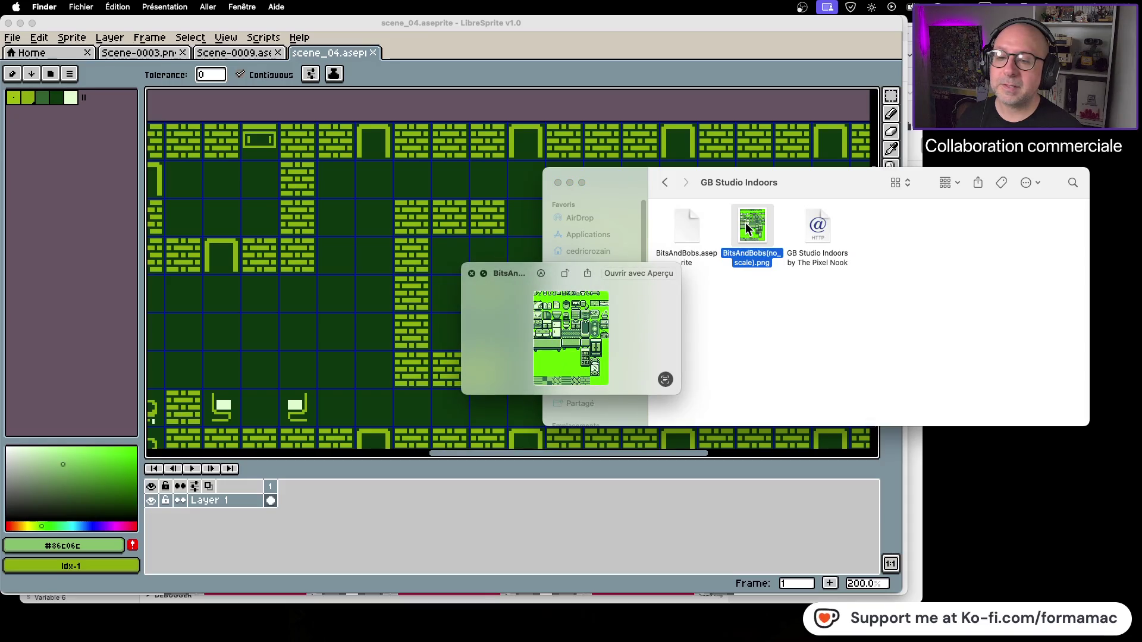
{"action": "key", "text": "space"}
Open BitsAndBobs.aseprite in LibreSprite, dismiss the warning, and zoom and pan the furniture tiles.
{"action": "double_click", "coordinate": [691, 225]}
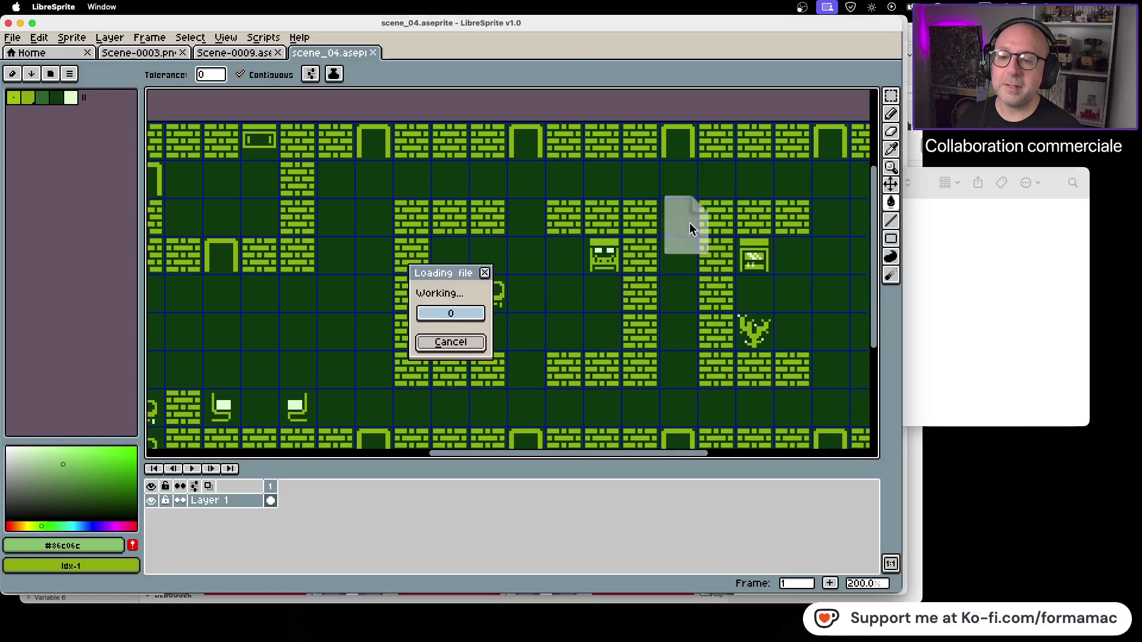
{"action": "left_click", "coordinate": [447, 463]}
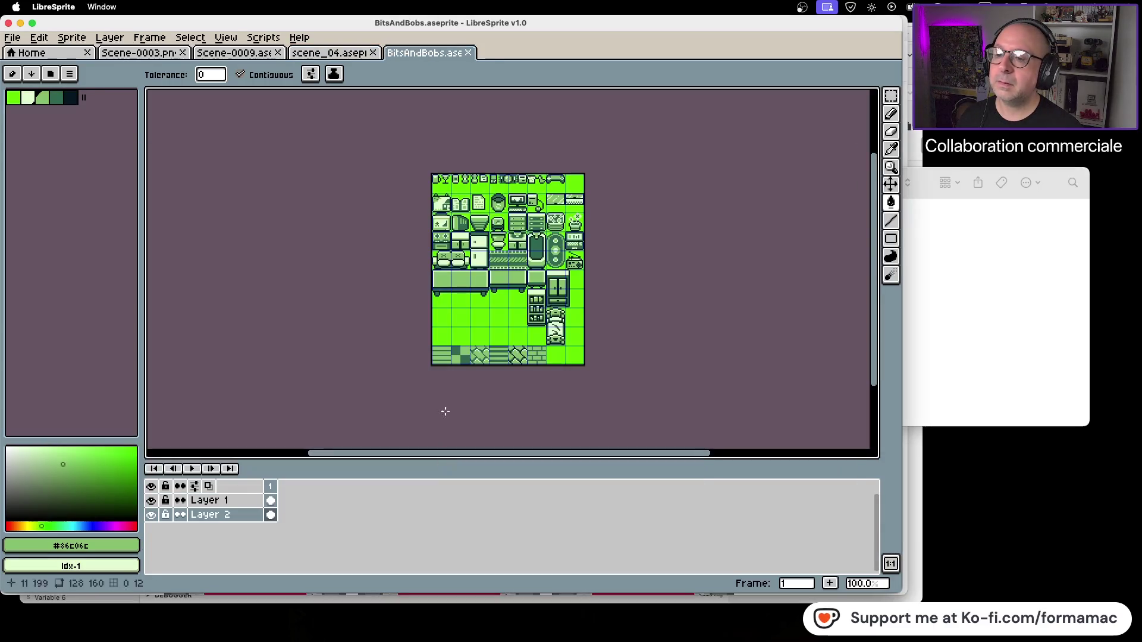
{"action": "scroll", "coordinate": [466, 223], "scroll_direction": "up", "scroll_amount": 1}
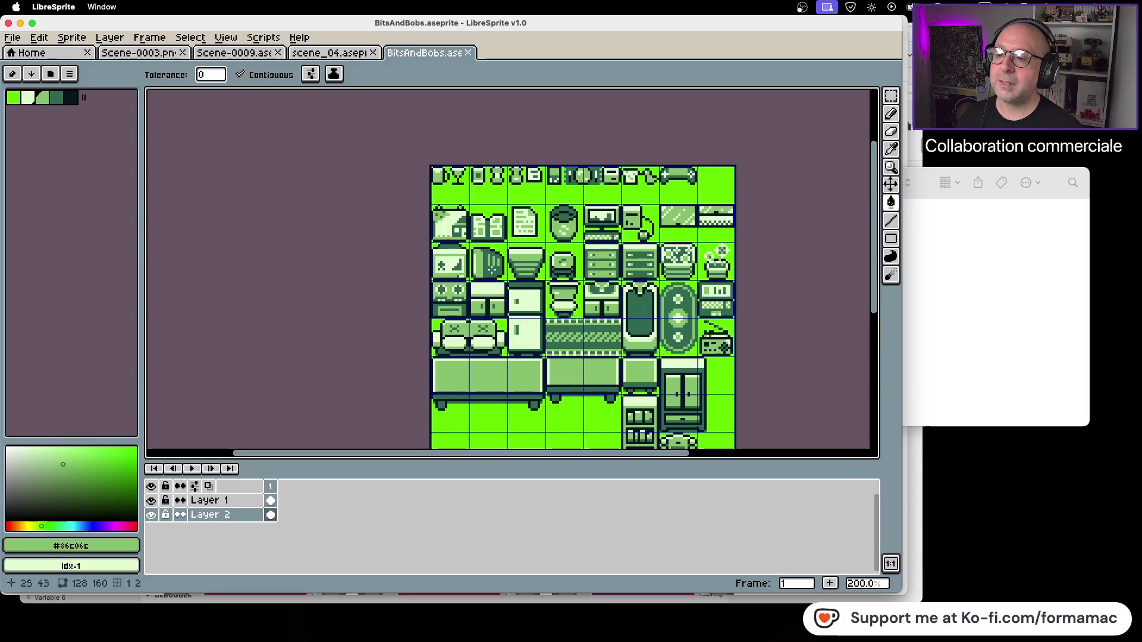
{"action": "left_click_drag", "start_coordinate": [602, 260], "coordinate": [562, 318]}
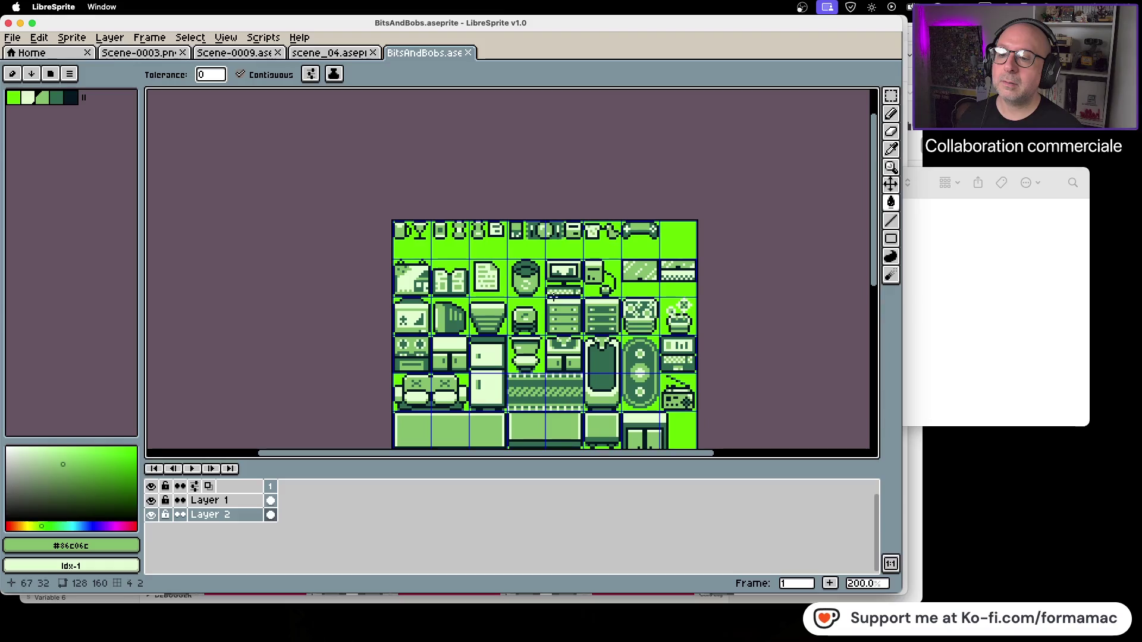
{"action": "left_click_drag", "start_coordinate": [621, 371], "coordinate": [606, 287]}
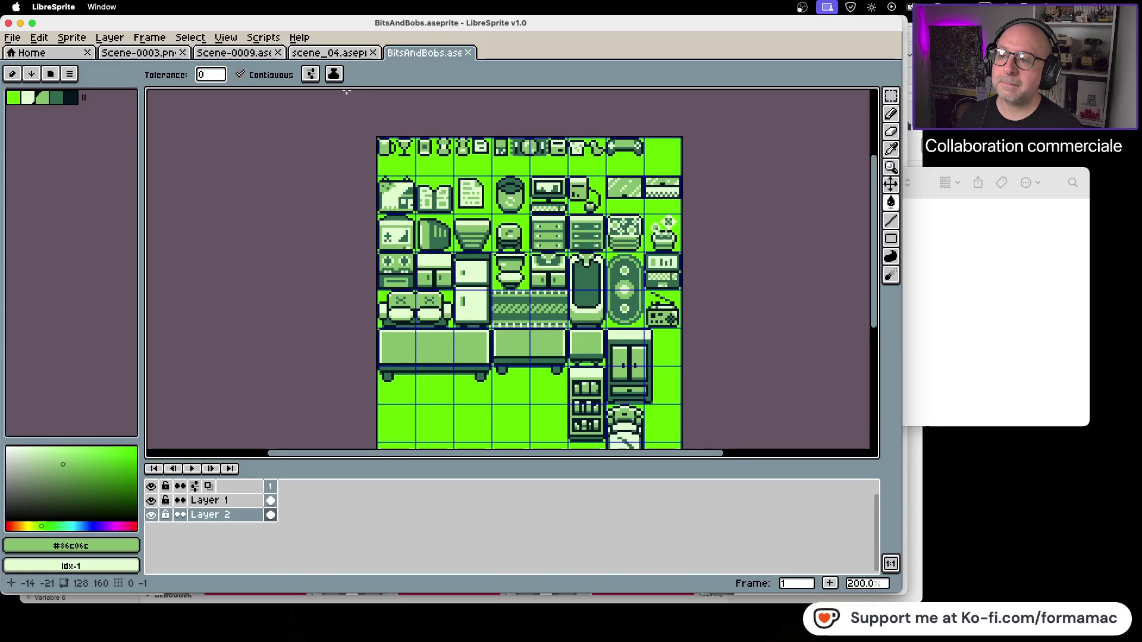
Close the scene_04 tab, compare the Scene-0009 and BitsAndBobs tabs, and return Finder to The Pixel Nook.
{"action": "left_click", "coordinate": [344, 54]}
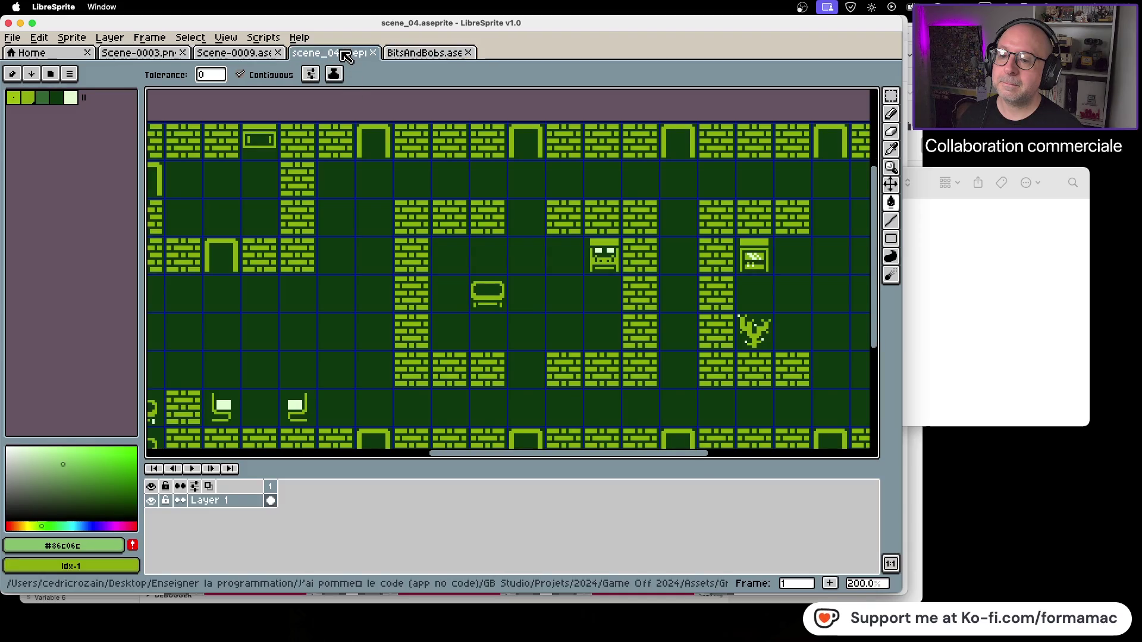
{"action": "left_click", "coordinate": [374, 54]}
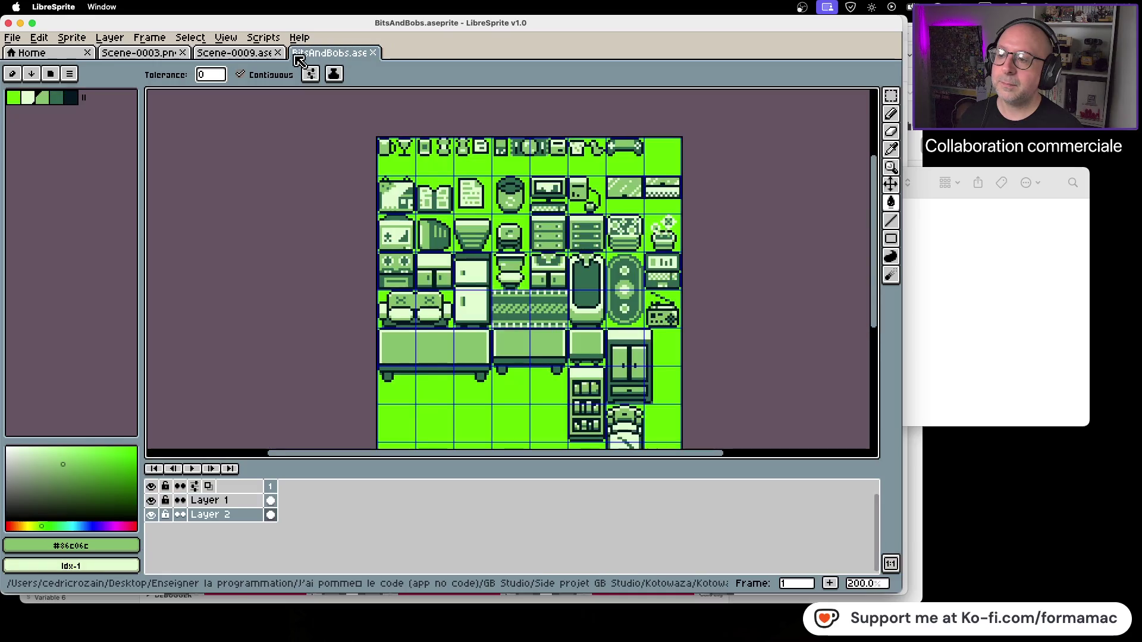
{"action": "left_click", "coordinate": [257, 57]}
{"action": "left_click", "coordinate": [317, 55]}
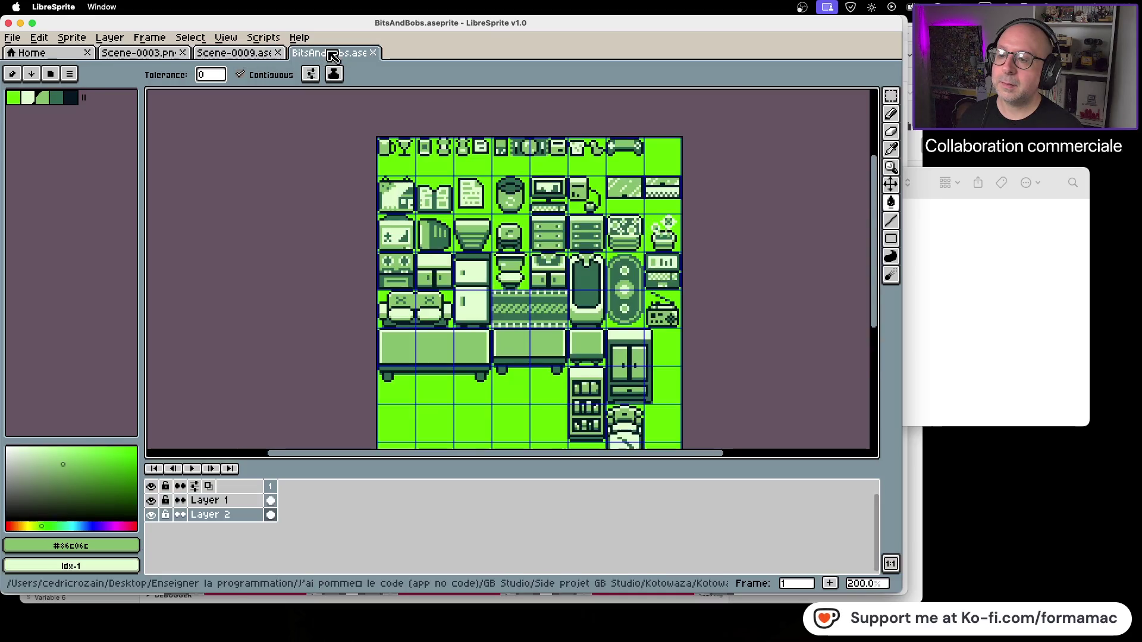
{"action": "left_click", "coordinate": [251, 55]}
{"action": "left_click", "coordinate": [326, 53]}
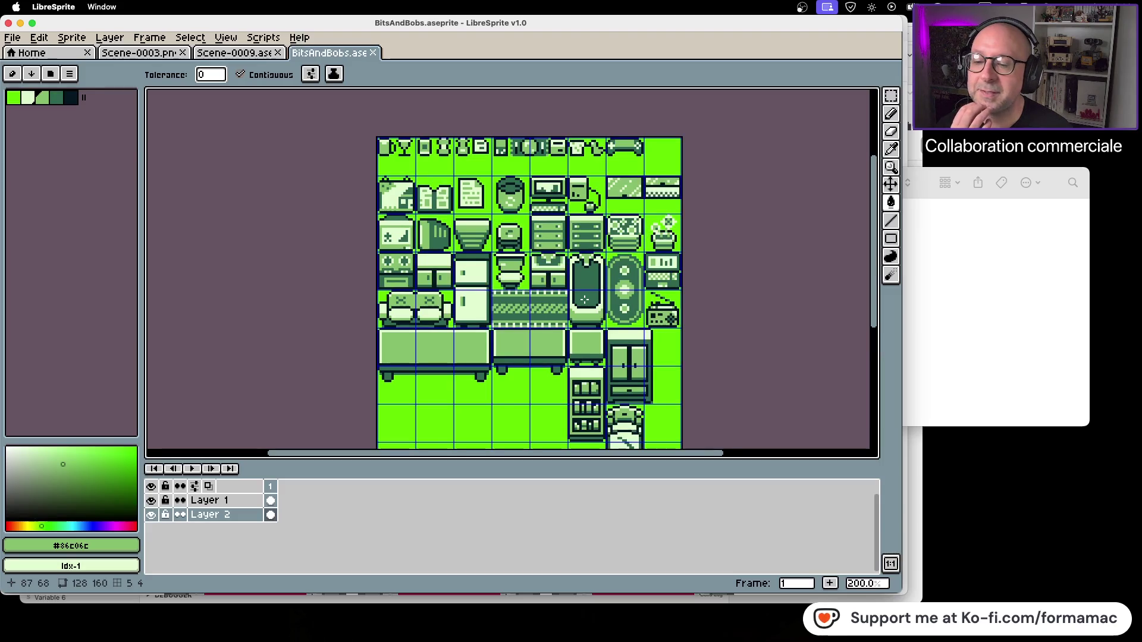
{"action": "left_click", "coordinate": [990, 344]}
{"action": "left_click", "coordinate": [664, 182]}
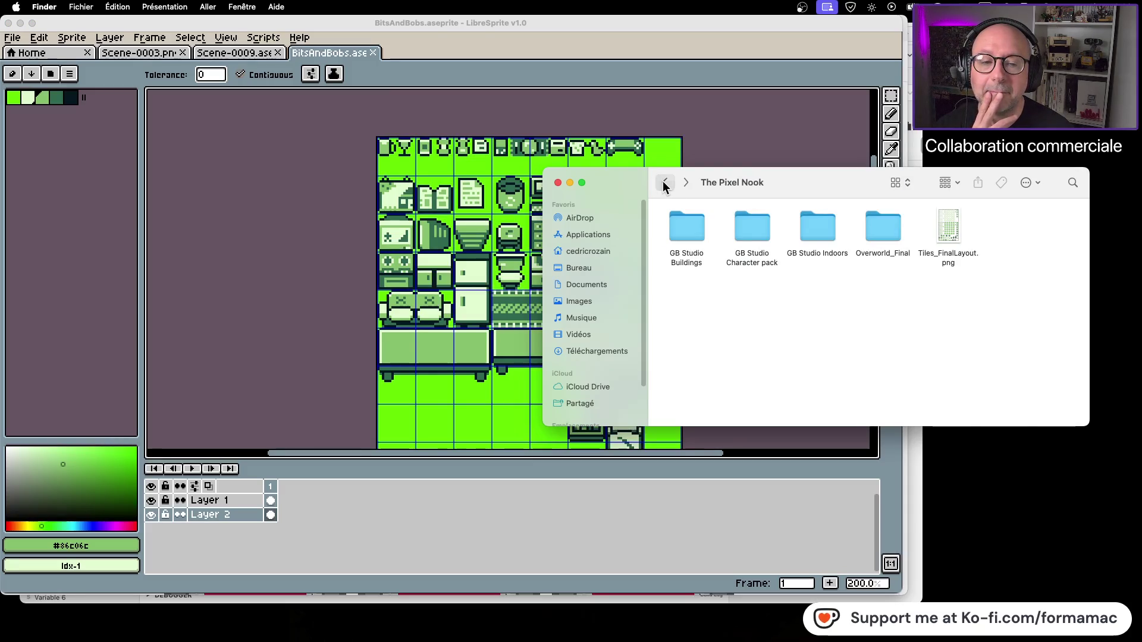
Return Finder to the Graphismes folder, opening and closing an extra window.
{"action": "left_click", "coordinate": [664, 182]}
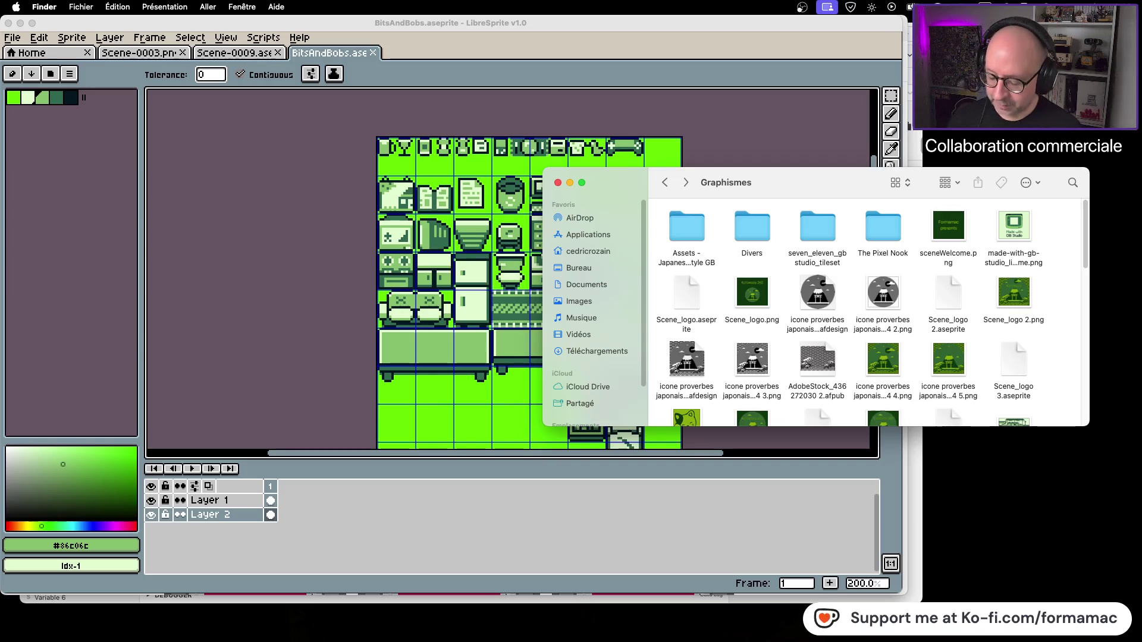
{"action": "key", "text": "super+n"}
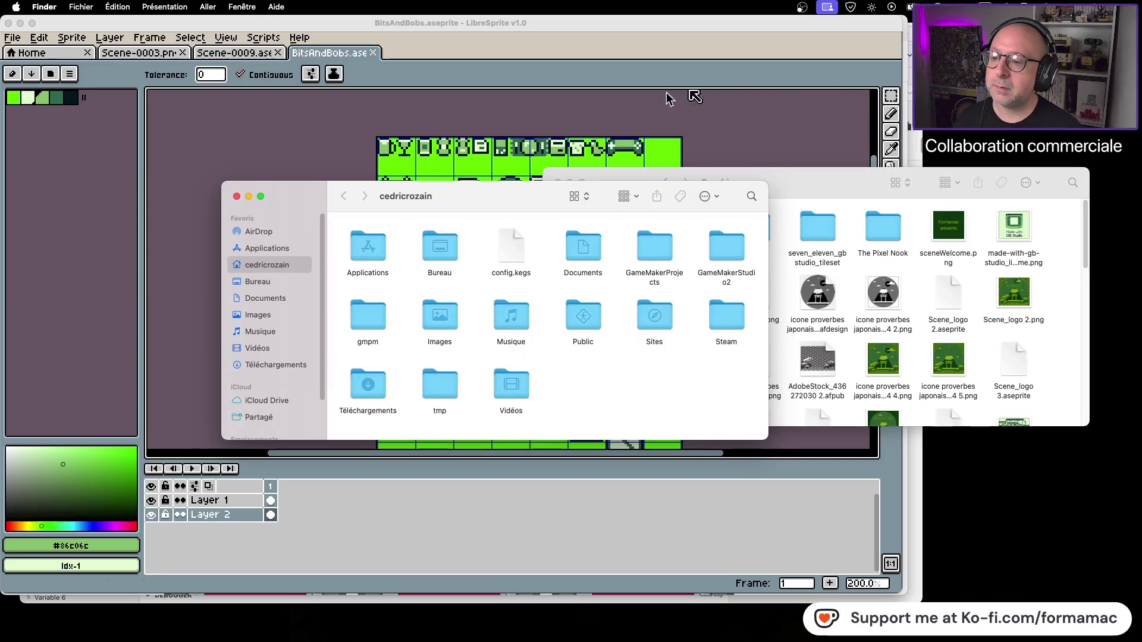
{"action": "key", "text": "super+w"}
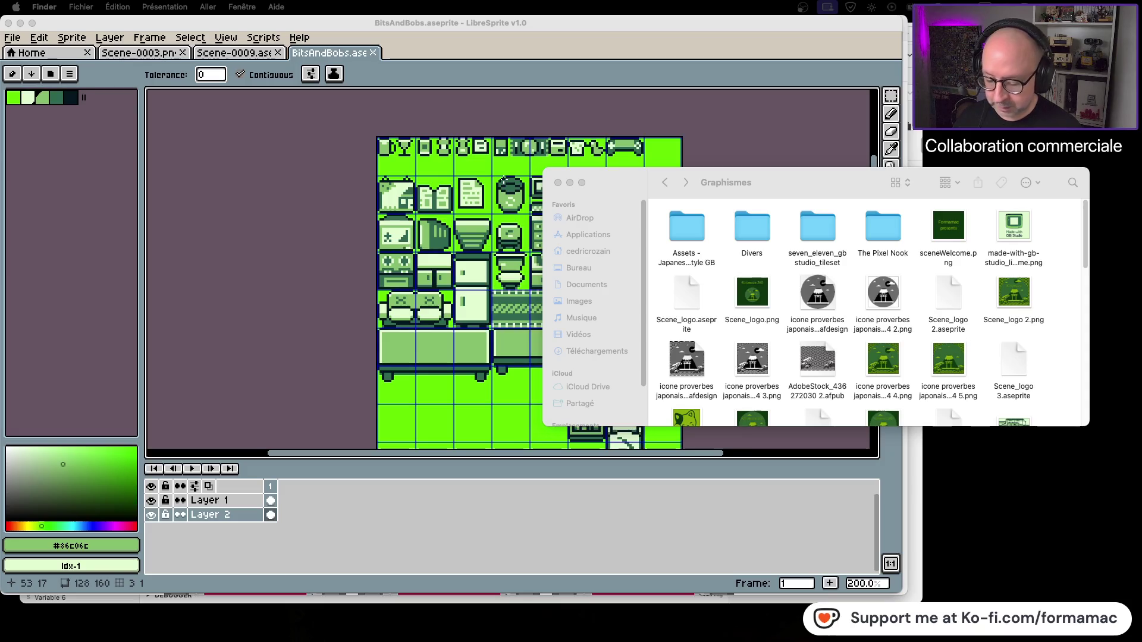
{"action": "scroll", "coordinate": [941, 368], "scroll_direction": "down", "scroll_amount": 10}
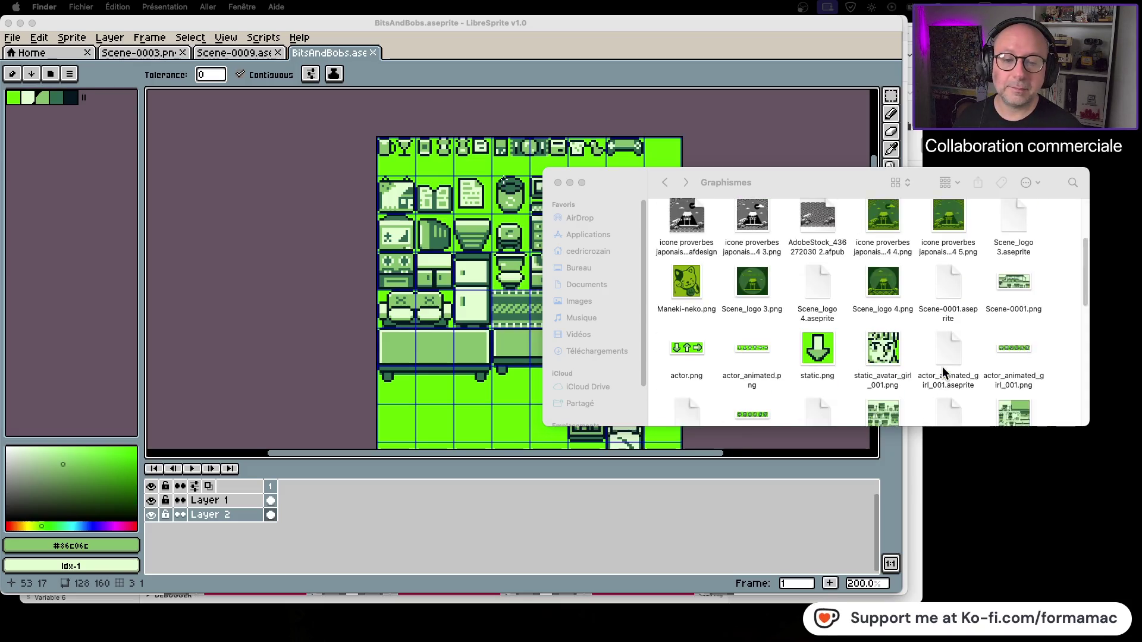
{"action": "left_click", "coordinate": [867, 387]}
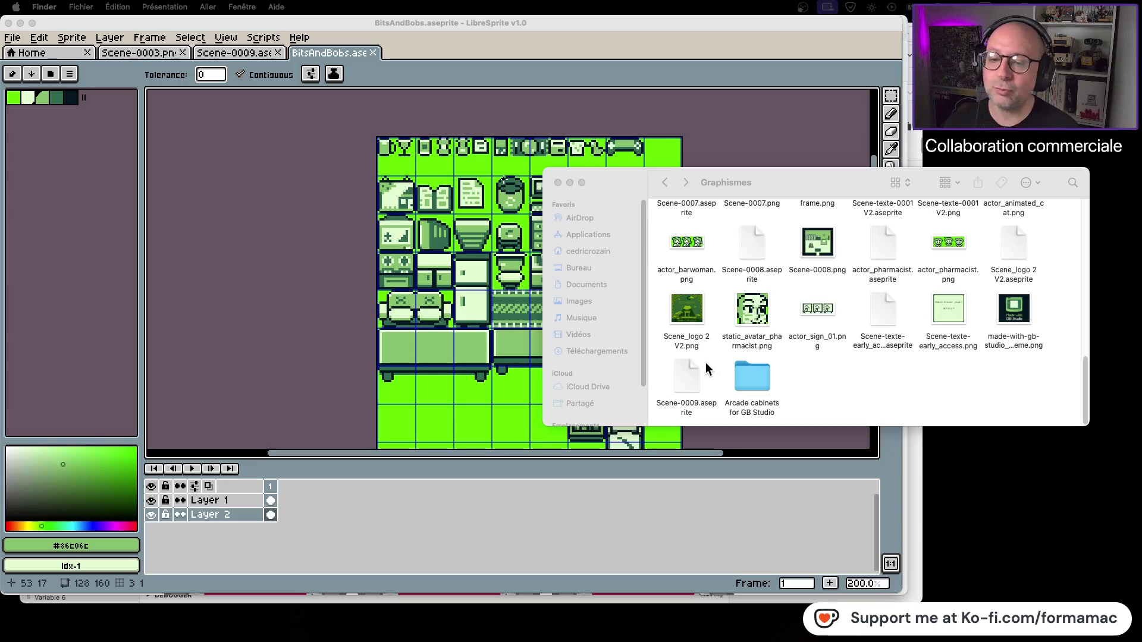
Close the BitsAndBobs sprite, open the Arcade cabinets for GB Studio folder, and right-click arcade_cabinets.png.
{"action": "left_click", "coordinate": [373, 52]}
{"action": "left_click", "coordinate": [373, 53]}
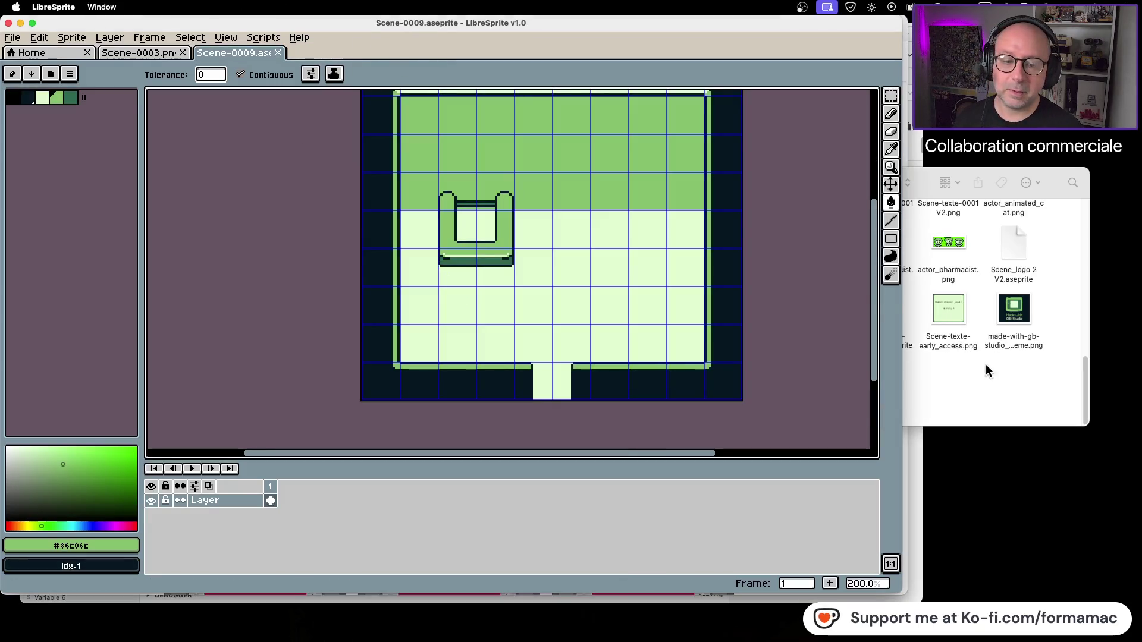
{"action": "left_click", "coordinate": [987, 369]}
{"action": "double_click", "coordinate": [742, 376]}
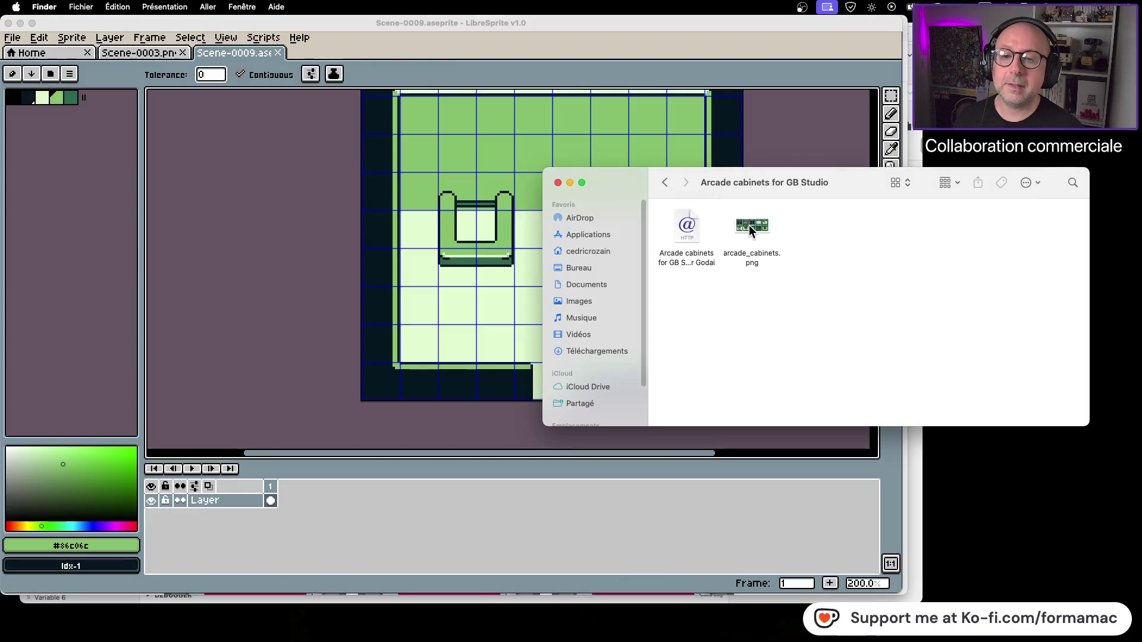
{"action": "left_click", "coordinate": [750, 229]}
{"action": "right_click", "coordinate": [749, 229]}
Open arcade_cabinets.png with LibreSprite, zoom in on the cabinets, and return to Scene-0009.
{"action": "mouse_move", "coordinate": [769, 245]}
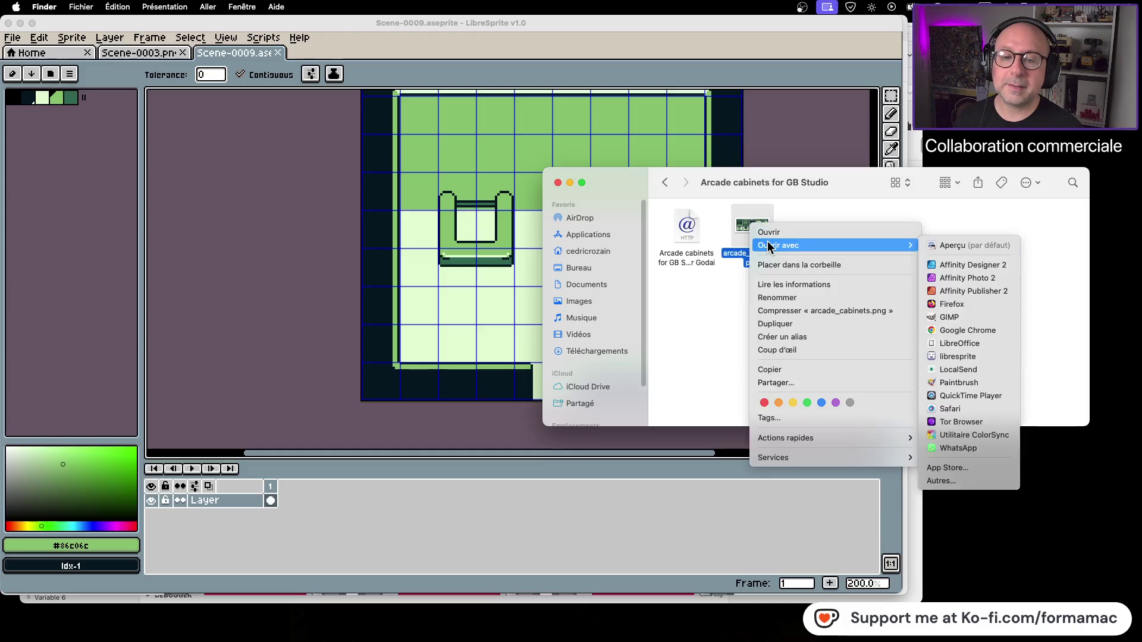
{"action": "left_click", "coordinate": [970, 357]}
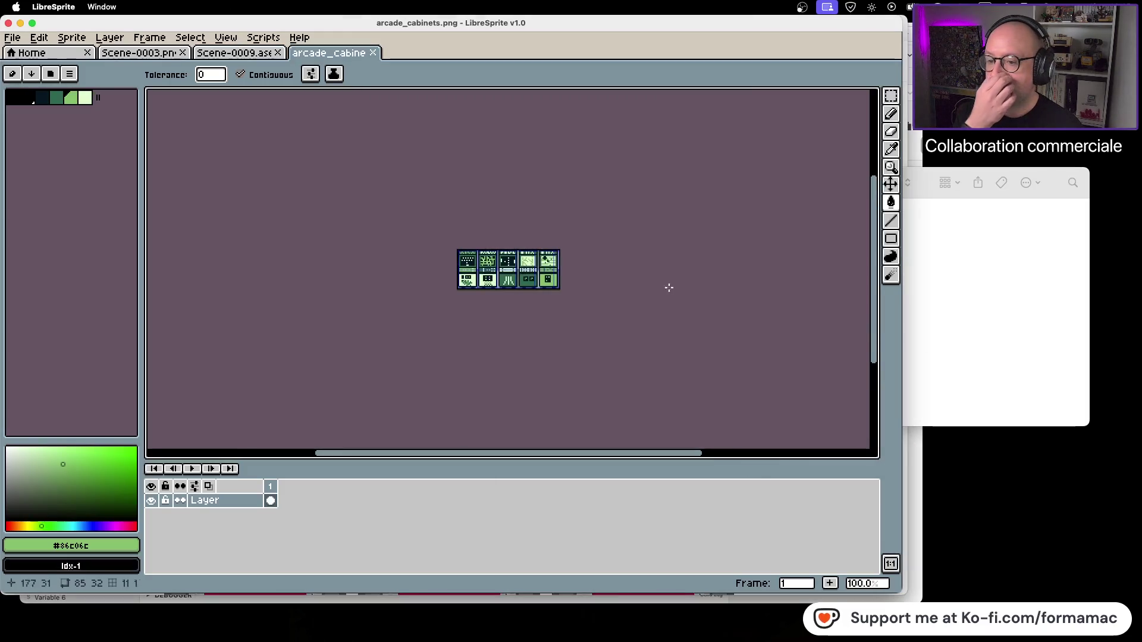
{"action": "scroll", "coordinate": [768, 306], "scroll_direction": "up", "scroll_amount": 1}
{"action": "scroll", "coordinate": [780, 280], "scroll_direction": "up", "scroll_amount": 1}
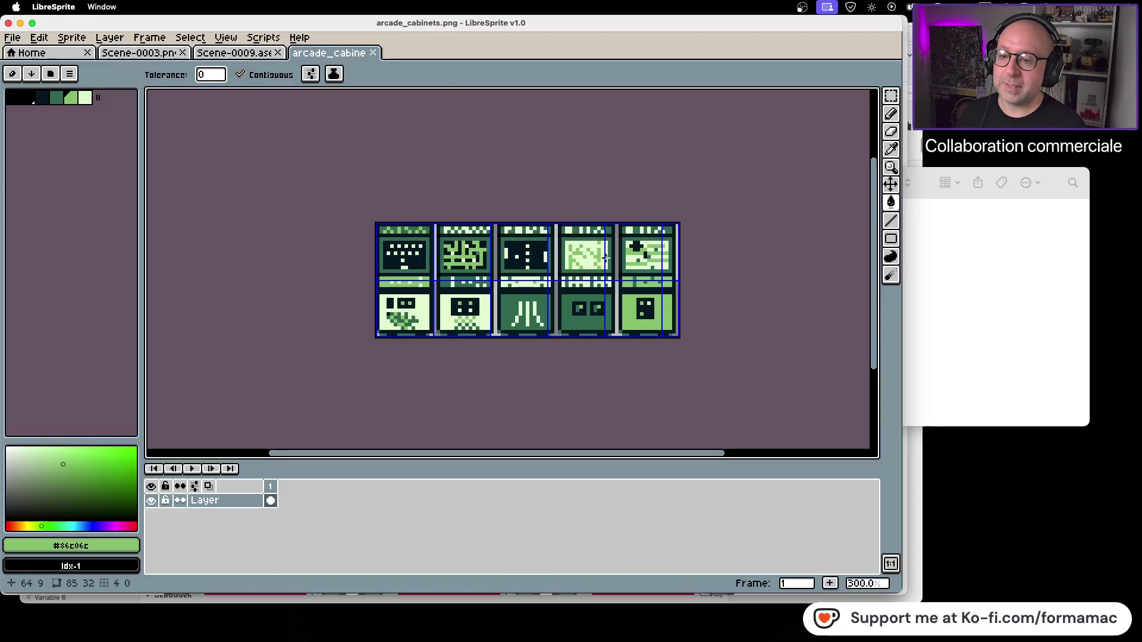
{"action": "left_click", "coordinate": [204, 55]}
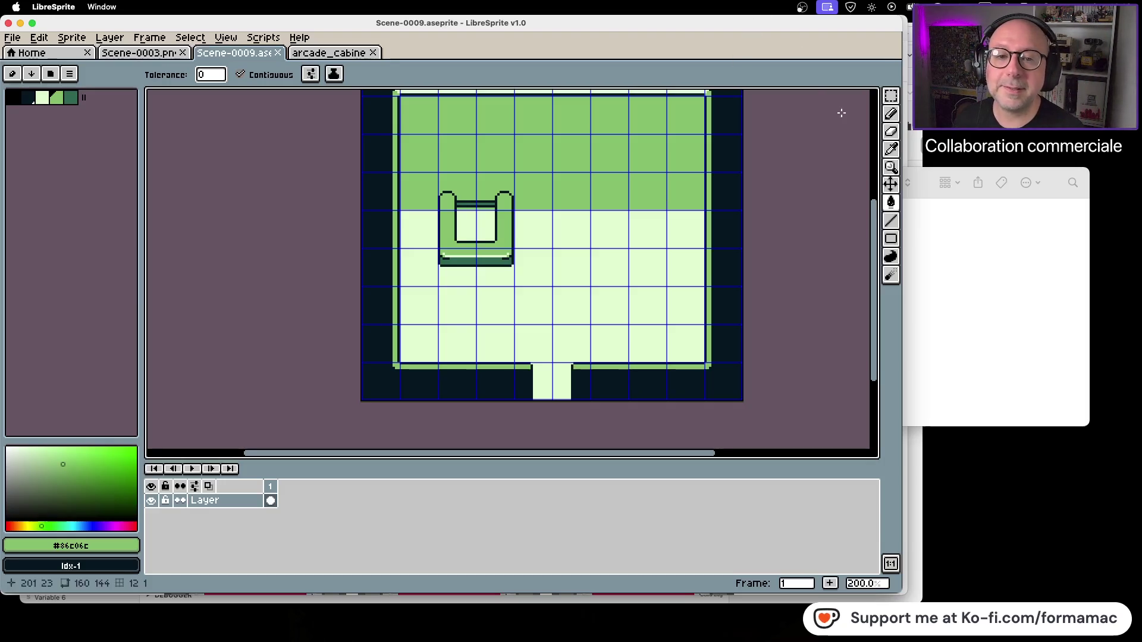
Select the whole sofa with the rectangular marquee.
{"action": "left_click", "coordinate": [892, 96]}
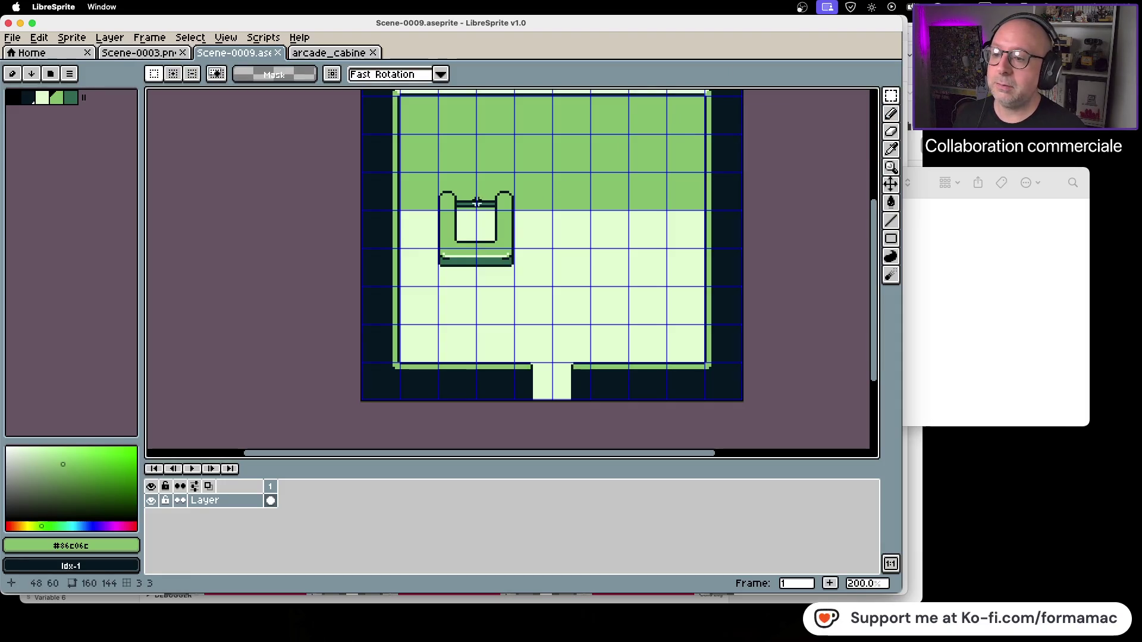
{"action": "scroll", "coordinate": [441, 208], "scroll_direction": "up", "scroll_amount": 1}
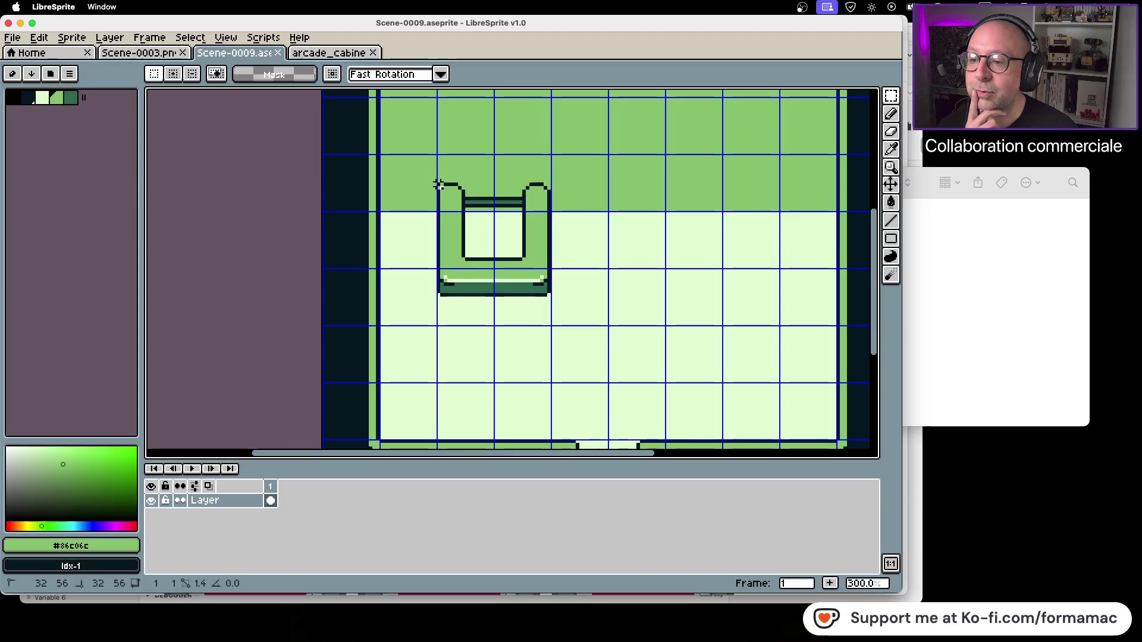
{"action": "left_click_drag", "start_coordinate": [438, 181], "coordinate": [439, 202]}
{"action": "left_click", "coordinate": [478, 188]}
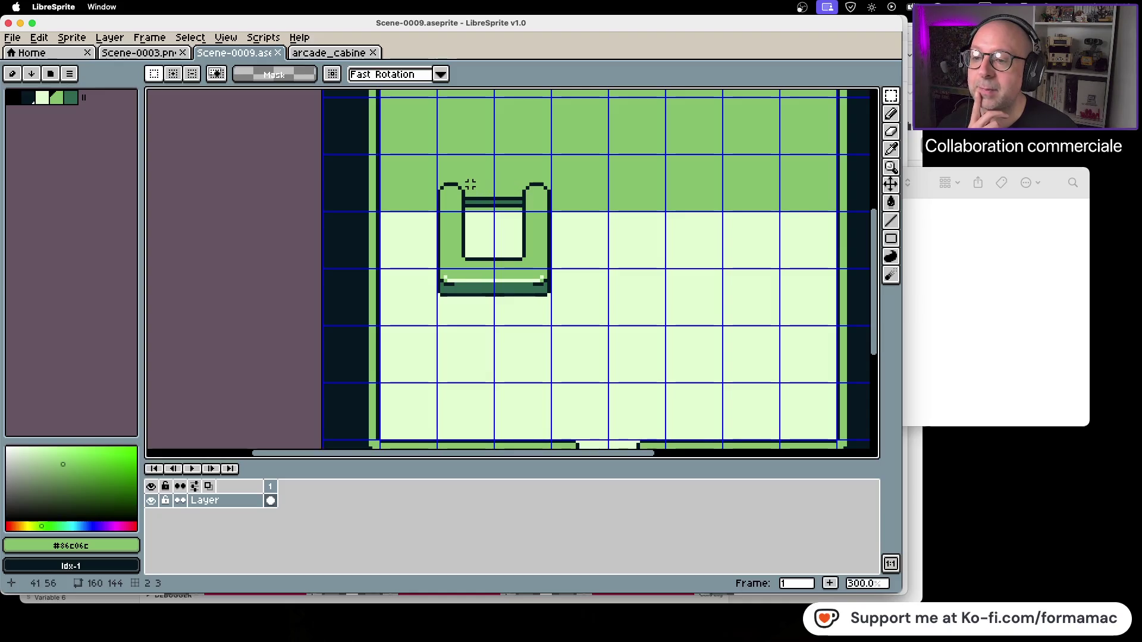
{"action": "mouse_move", "coordinate": [466, 185]}
{"action": "left_mouse_down"}
{"action": "mouse_move", "coordinate": [467, 279]}
{"action": "mouse_move", "coordinate": [549, 295]}
{"action": "mouse_move", "coordinate": [451, 355]}
{"action": "mouse_move", "coordinate": [454, 278]}
{"action": "left_mouse_up"}
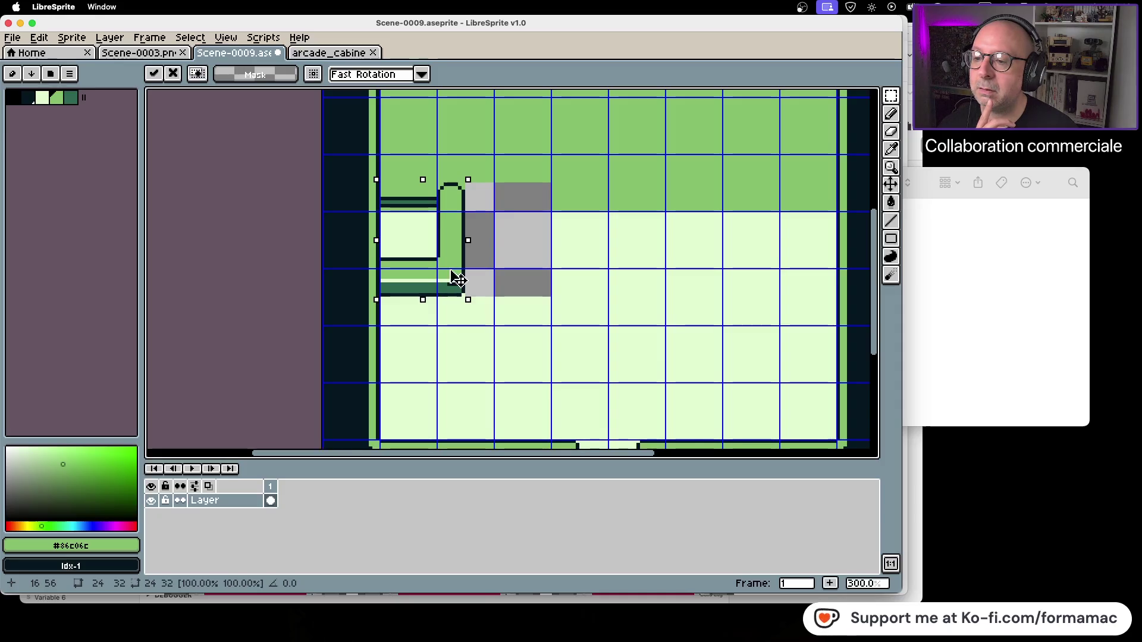
Commit the sofa turned 90° to face right, and move it down along the left wall.
{"action": "key", "text": "Return"}
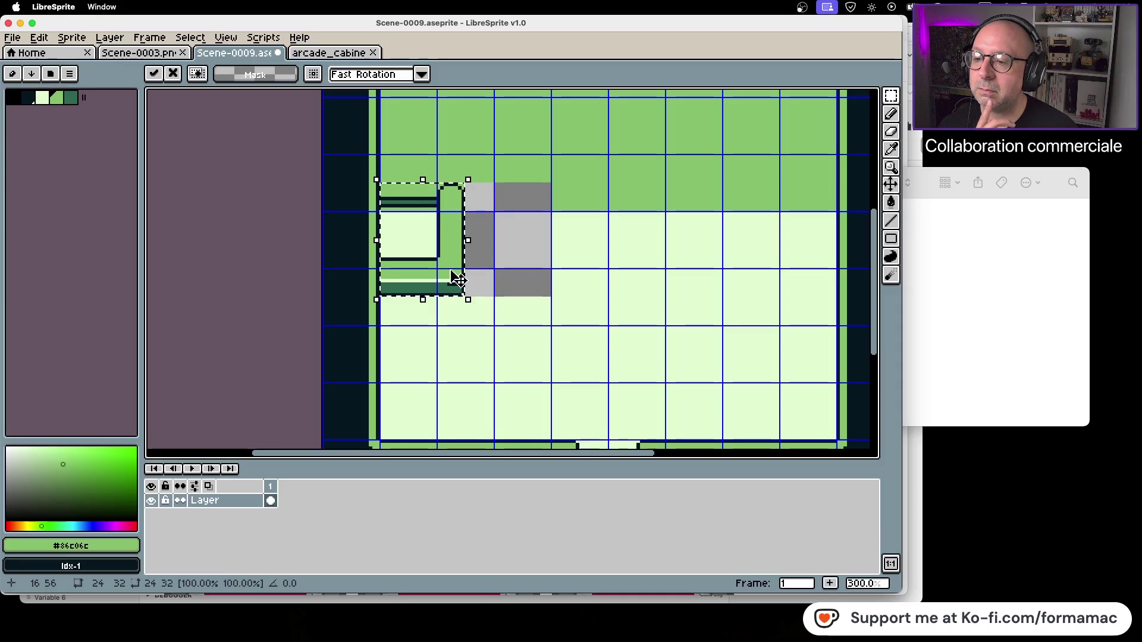
{"action": "key", "text": "ctrl+d"}
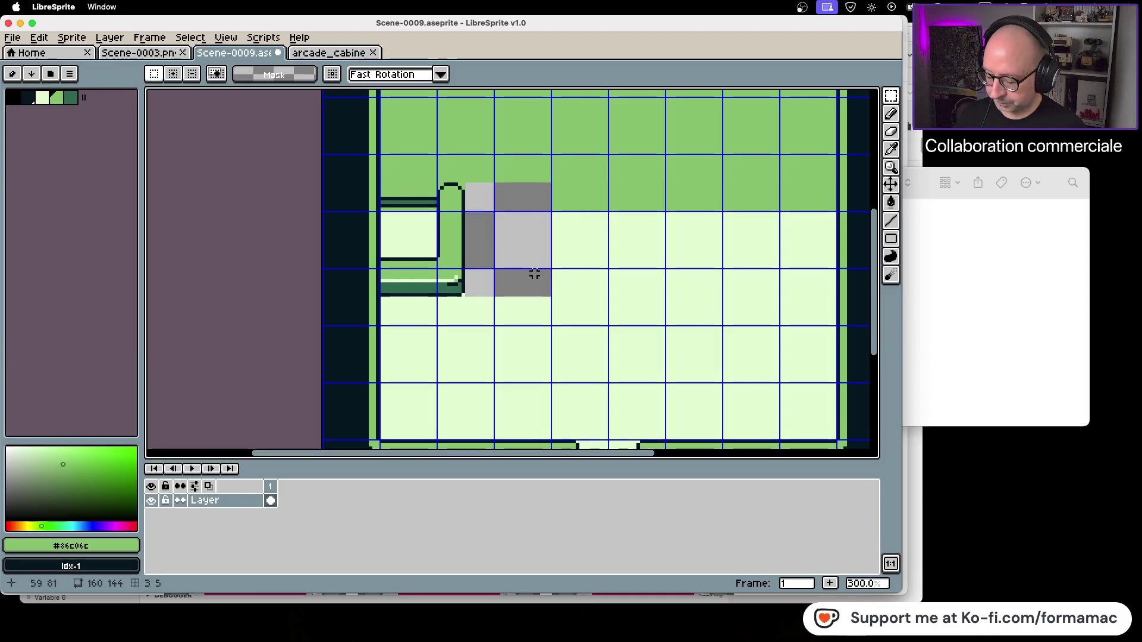
{"action": "key", "text": "ctrl+z"}
{"action": "left_click_drag", "start_coordinate": [458, 260], "coordinate": [456, 290]}
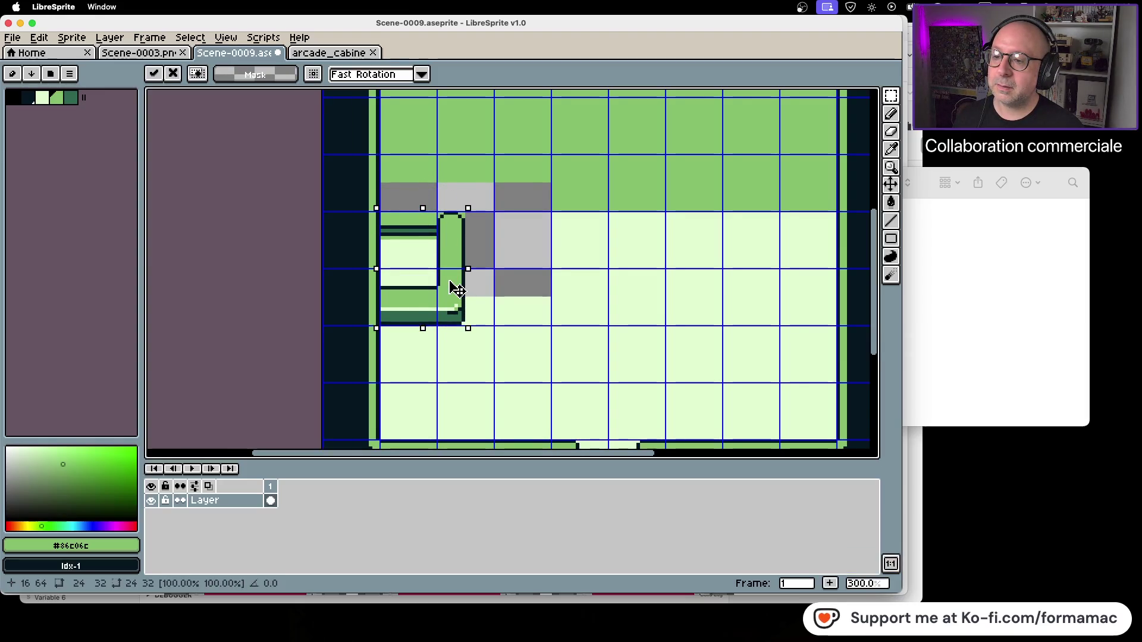
Drop the sofa in place, then fill above it with pale floor colour and undo the gap fill.
{"action": "left_click", "coordinate": [552, 262]}
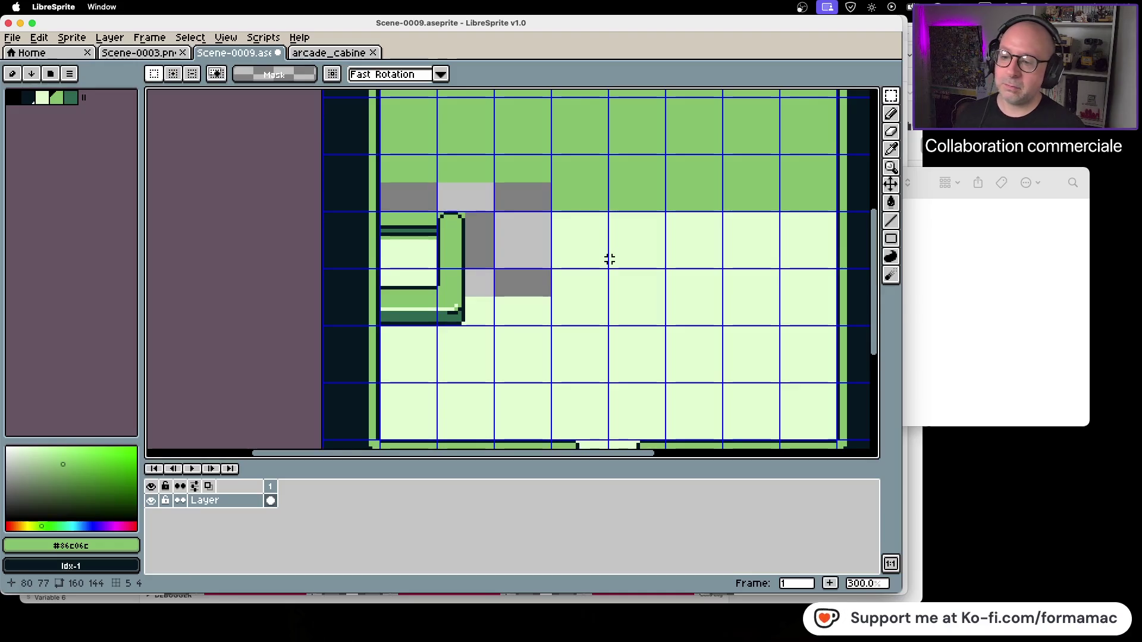
{"action": "left_click", "coordinate": [896, 133]}
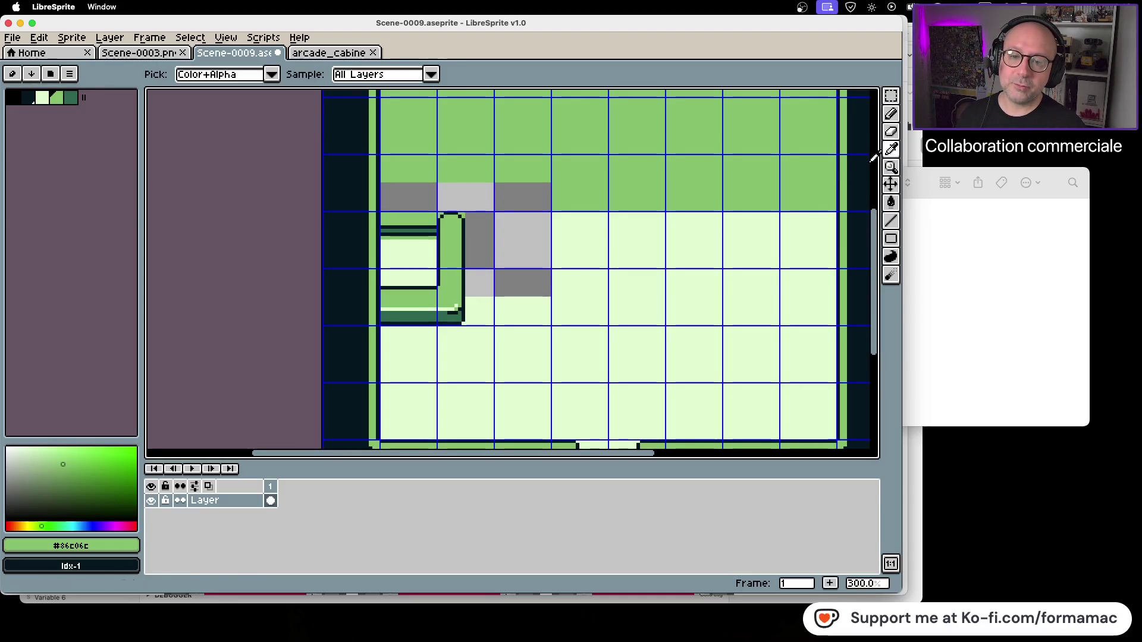
{"action": "key", "text": "bracketleft"}
{"action": "left_click", "coordinate": [890, 203]}
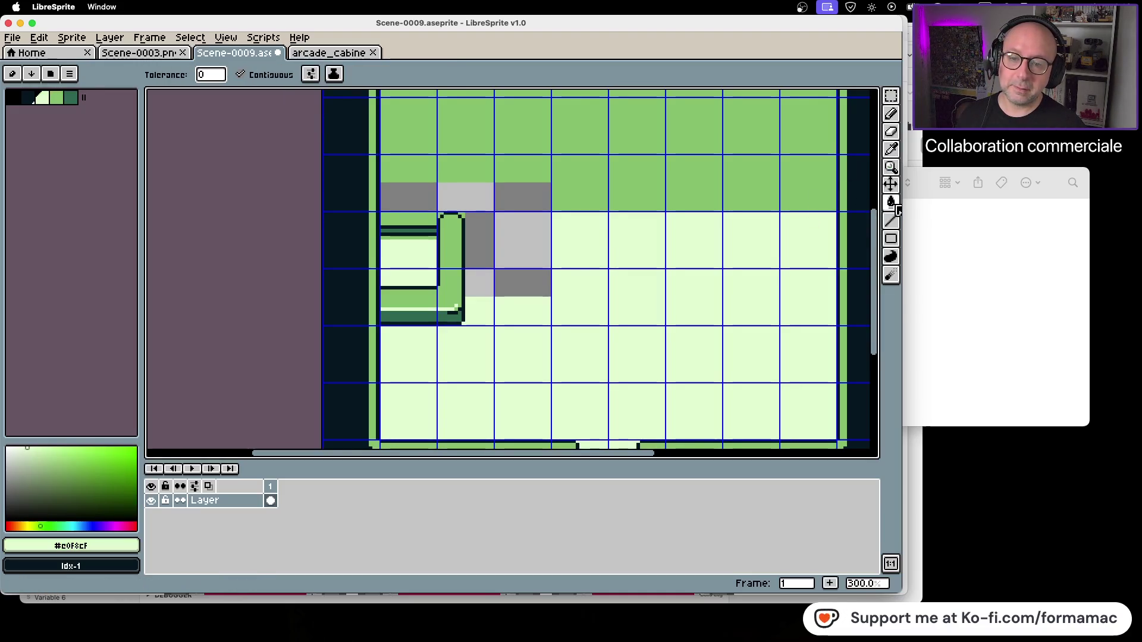
{"action": "left_click", "coordinate": [427, 237]}
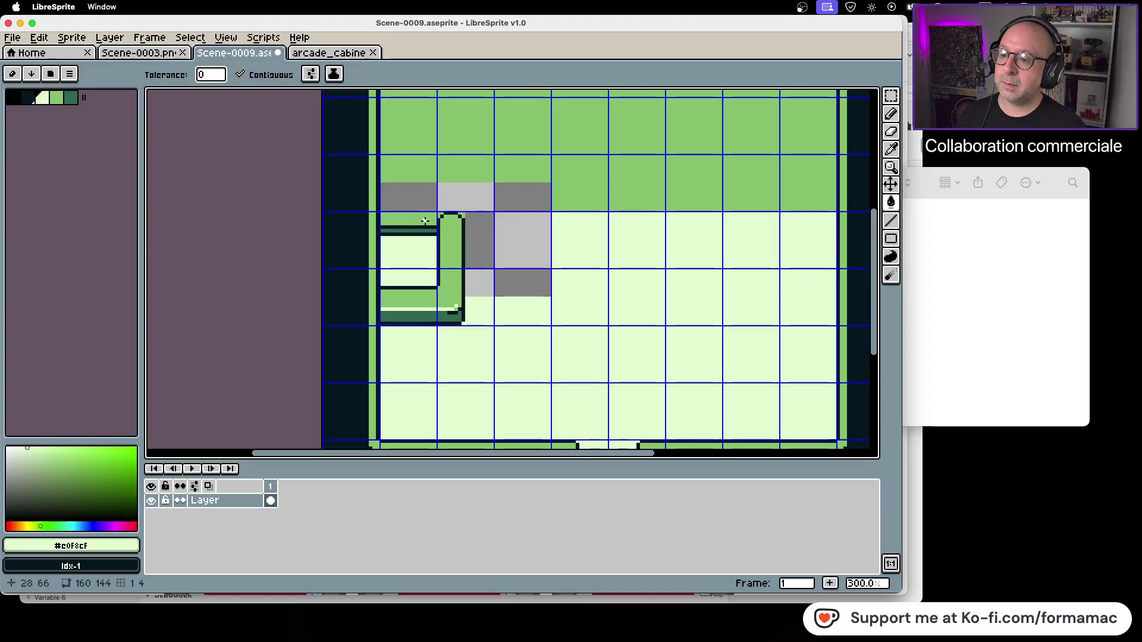
{"action": "left_click", "coordinate": [430, 218]}
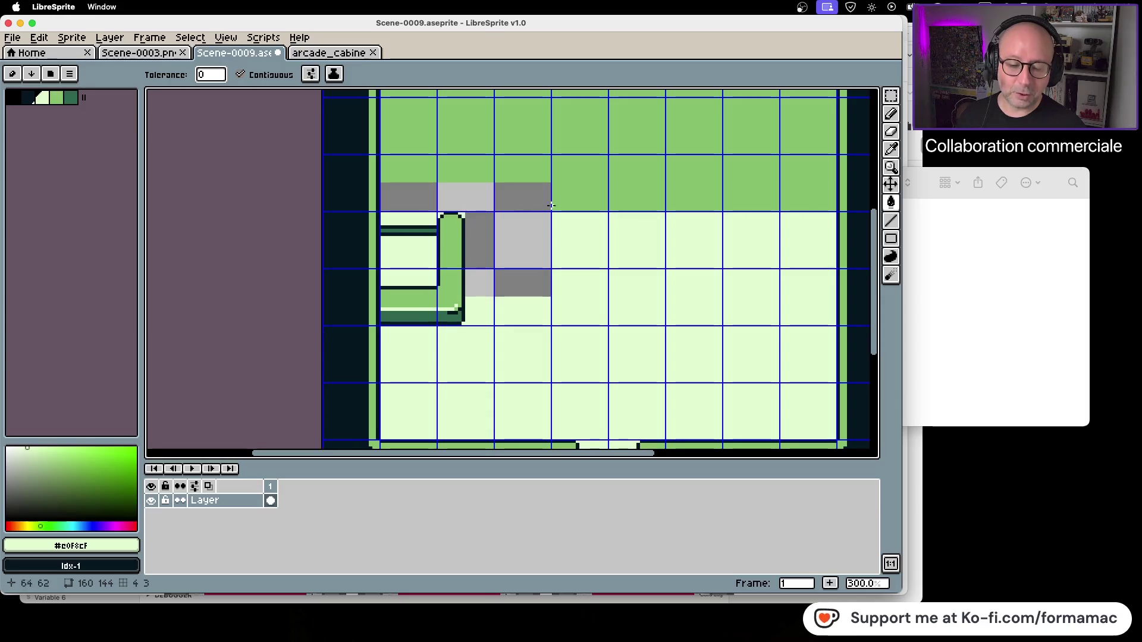
{"action": "left_click", "coordinate": [524, 268]}
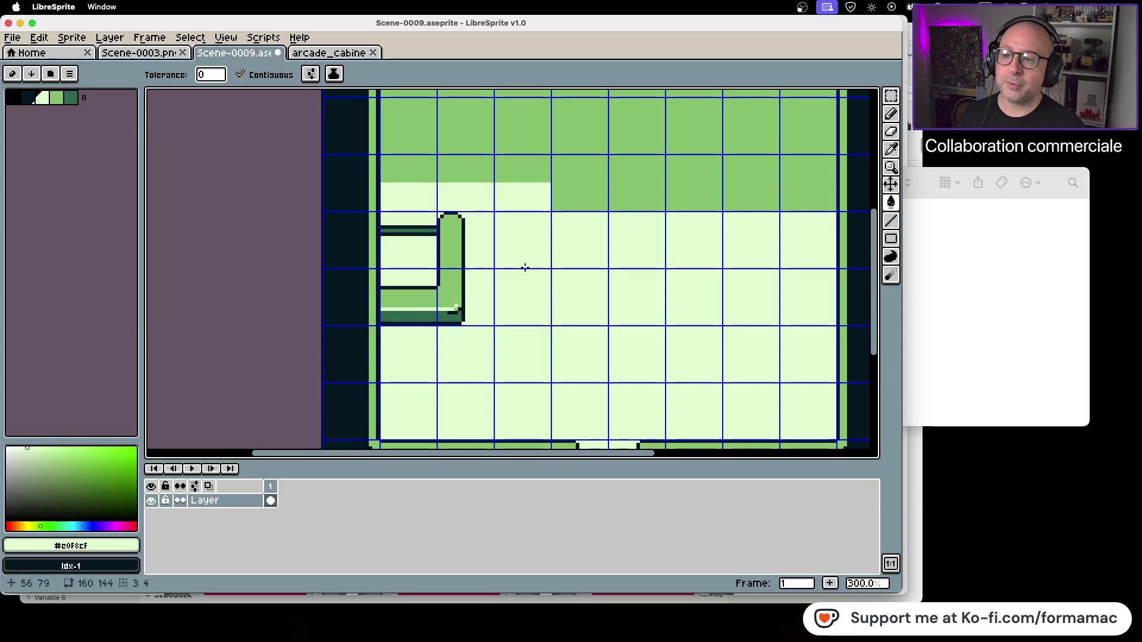
{"action": "key", "text": "ctrl+z"}
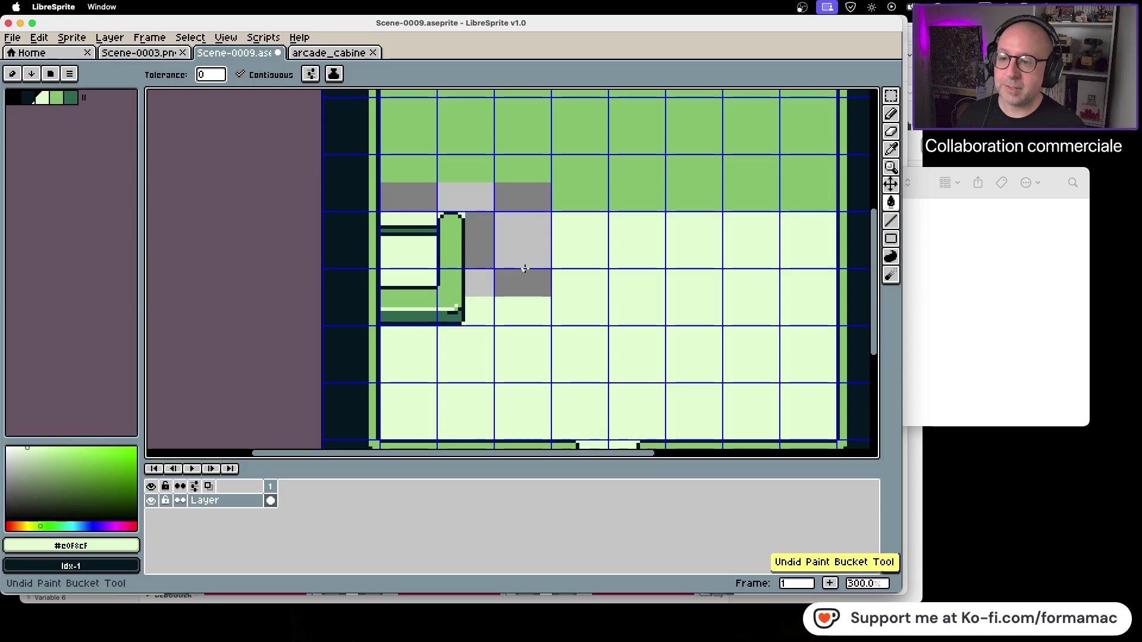
Fill the grey strip above the sofa with wall green #86c06c.
{"action": "left_click", "coordinate": [892, 99]}
{"action": "mouse_move", "coordinate": [377, 188]}
{"action": "left_mouse_down"}
{"action": "mouse_move", "coordinate": [548, 202]}
{"action": "mouse_move", "coordinate": [553, 218]}
{"action": "left_mouse_up"}
{"action": "left_click", "coordinate": [546, 220]}
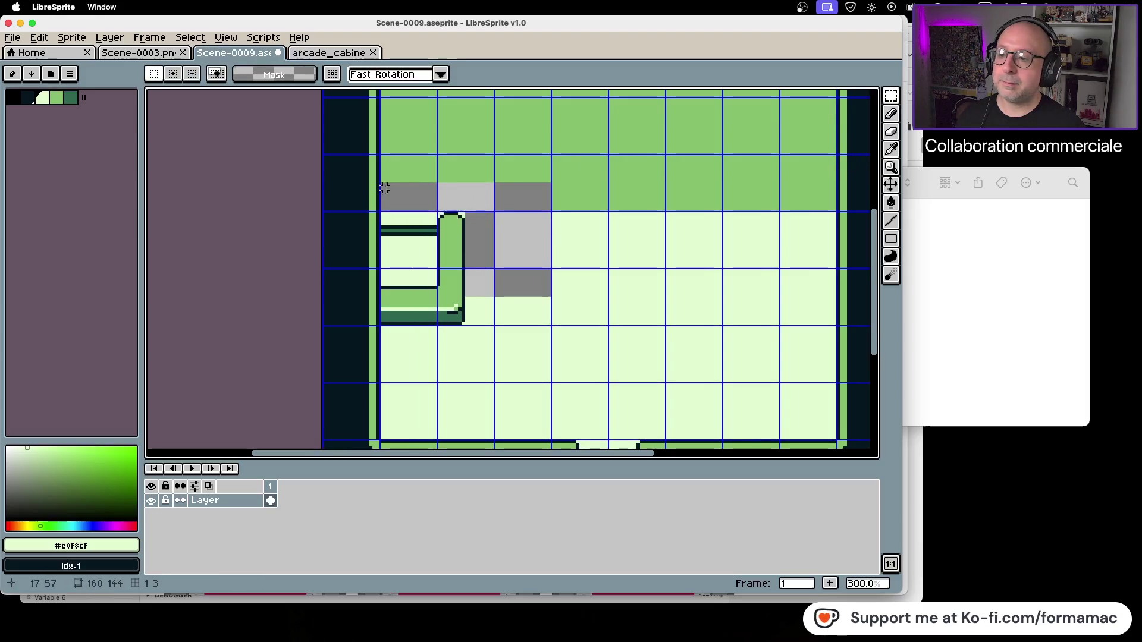
{"action": "left_click_drag", "start_coordinate": [381, 184], "coordinate": [553, 214]}
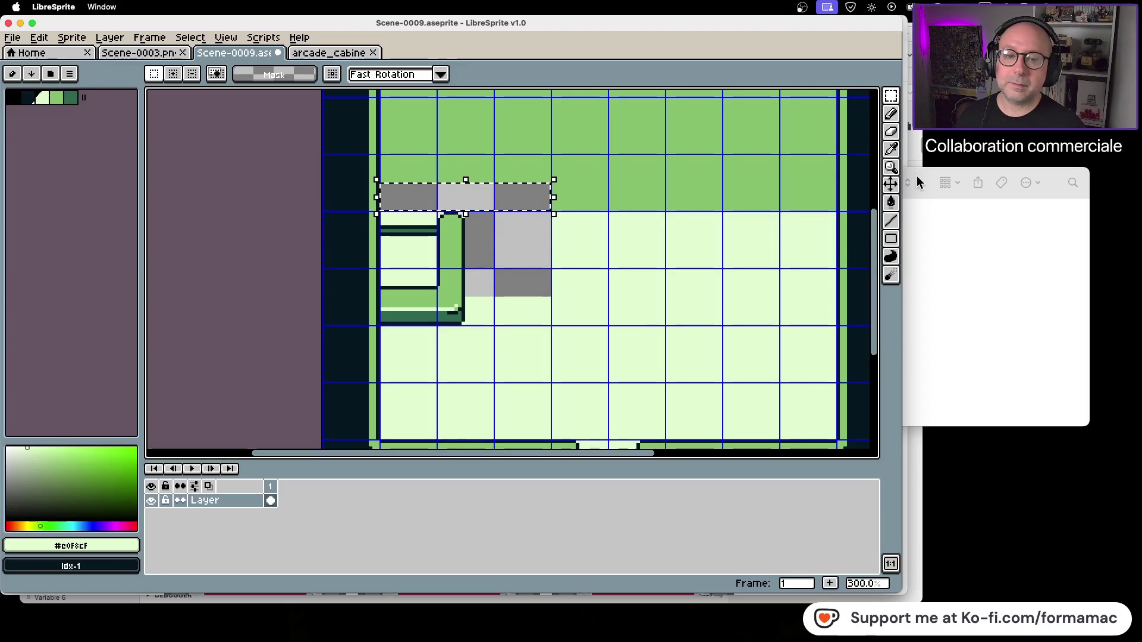
{"action": "left_click", "coordinate": [891, 149]}
{"action": "left_click", "coordinate": [821, 128]}
{"action": "left_click", "coordinate": [891, 203]}
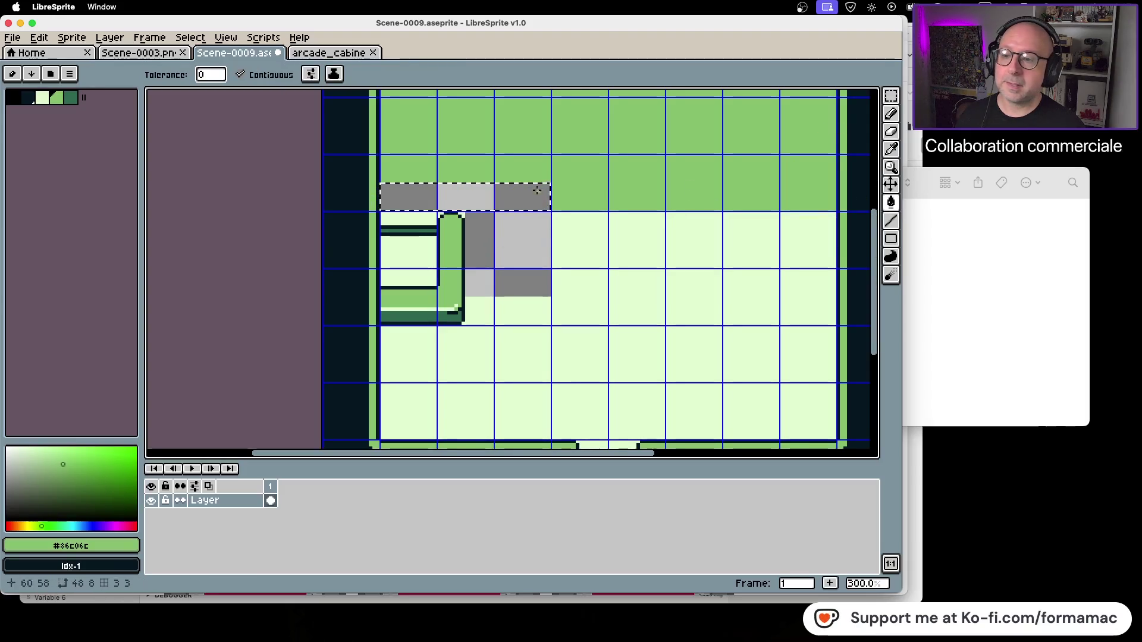
{"action": "left_click", "coordinate": [544, 196]}
{"action": "key", "text": "super+d"}
Fill the grey squares beside the sofa with the light floor colour #e0f8cf.
{"action": "left_click", "coordinate": [892, 150]}
{"action": "left_click", "coordinate": [809, 250]}
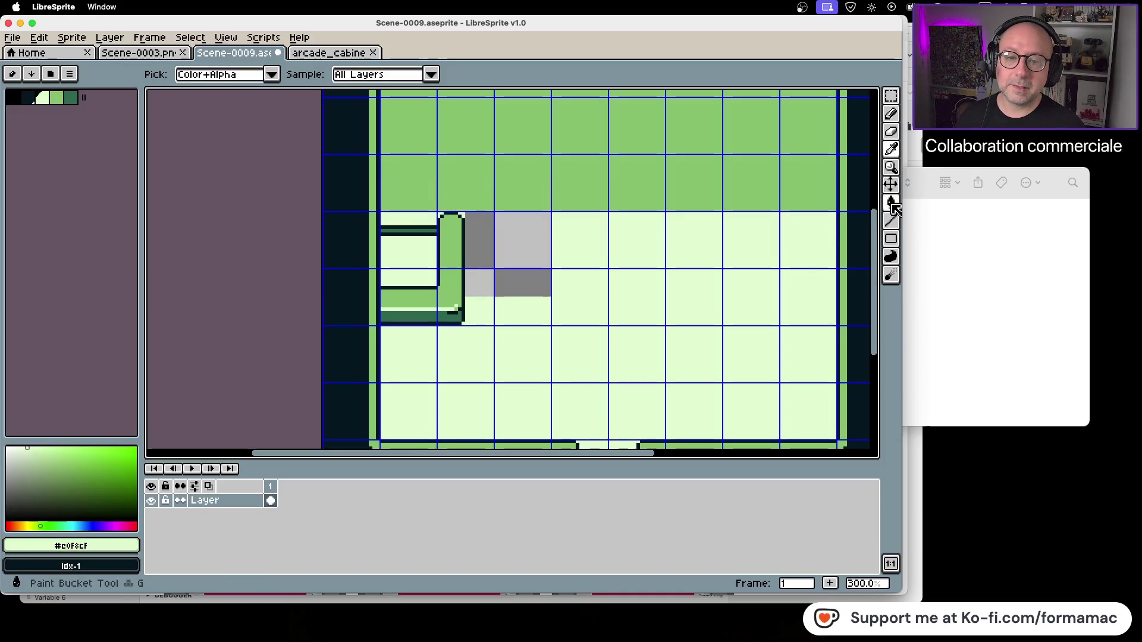
{"action": "left_click", "coordinate": [892, 203]}
{"action": "left_click", "coordinate": [525, 253]}
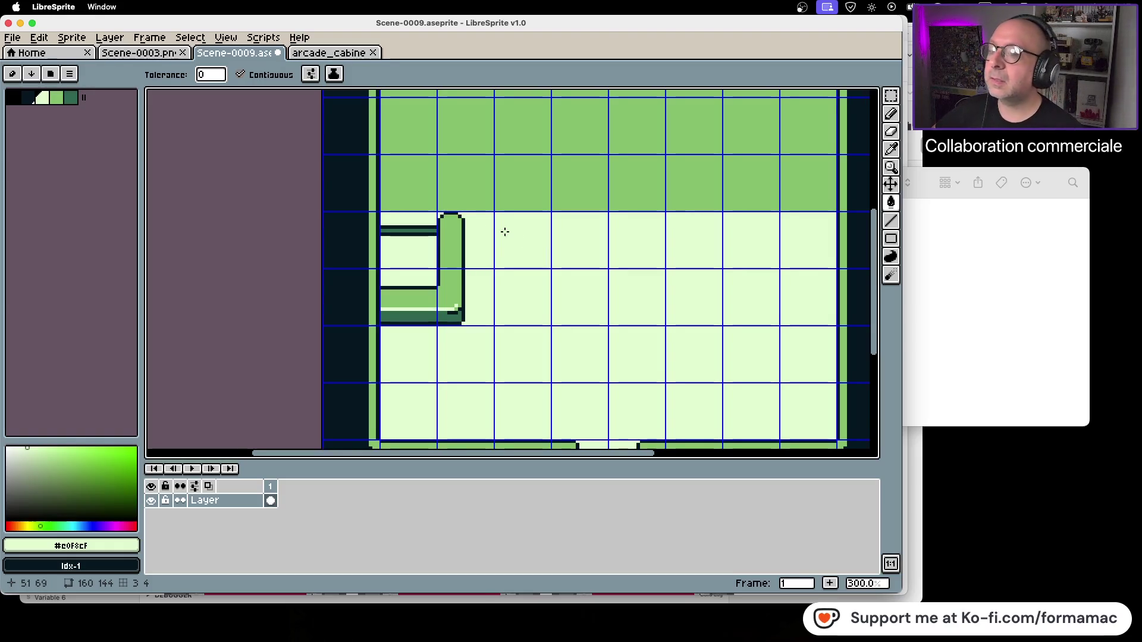
Switch to the arcade_cabinets.png sprite sheet.
{"action": "scroll", "coordinate": [534, 232], "scroll_direction": "down", "scroll_amount": 1}
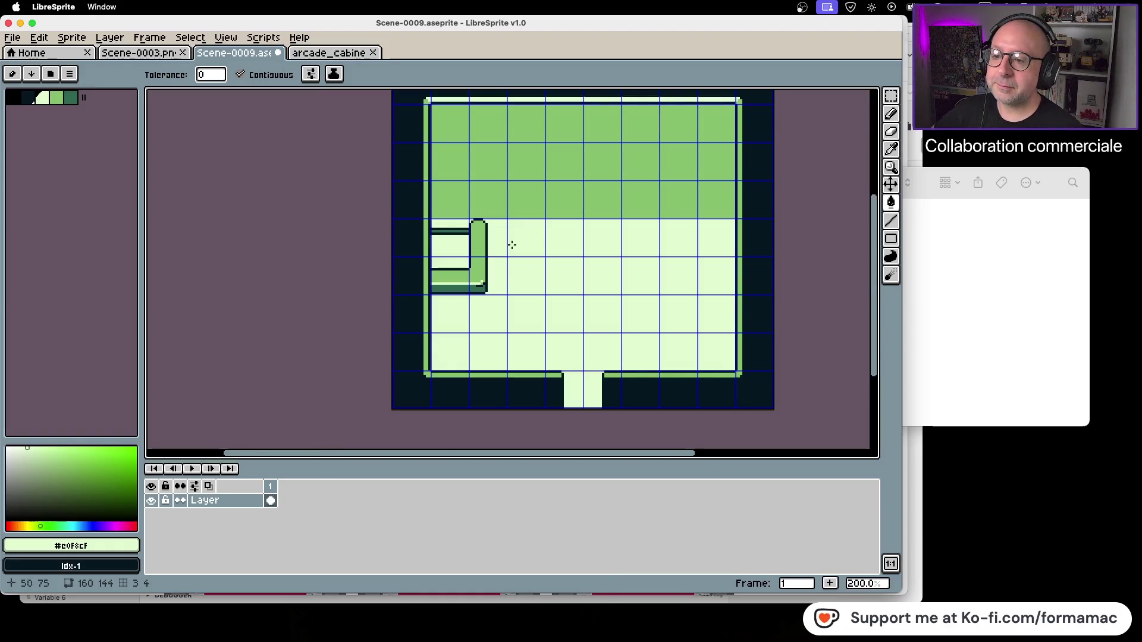
{"action": "scroll", "coordinate": [436, 228], "scroll_direction": "up", "scroll_amount": 1}
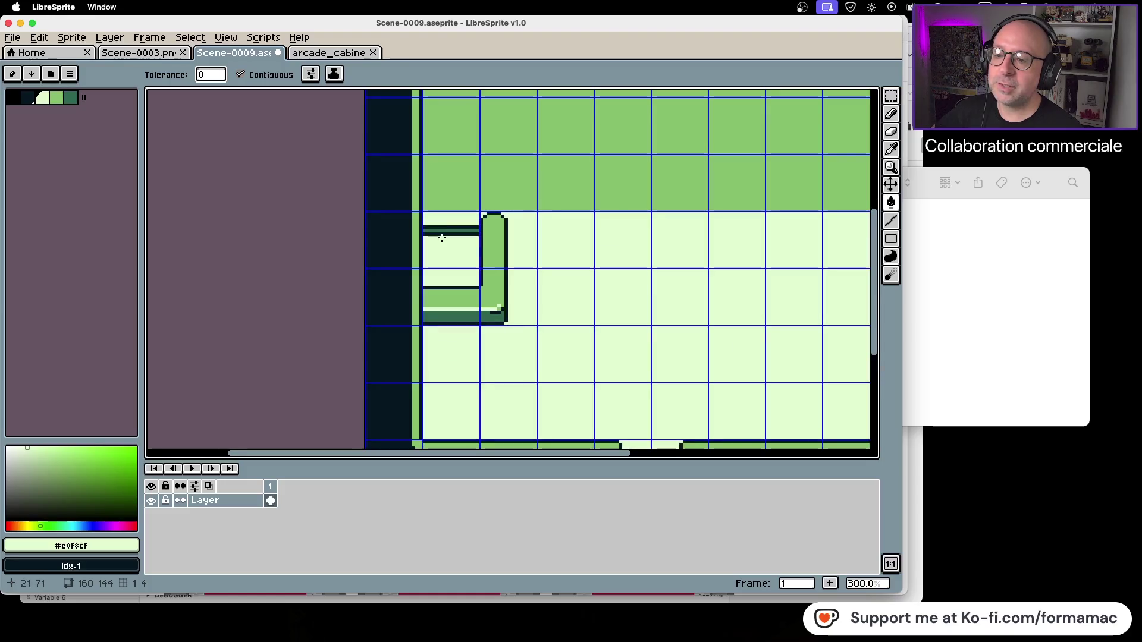
{"action": "scroll", "coordinate": [440, 236], "scroll_direction": "up", "scroll_amount": 1}
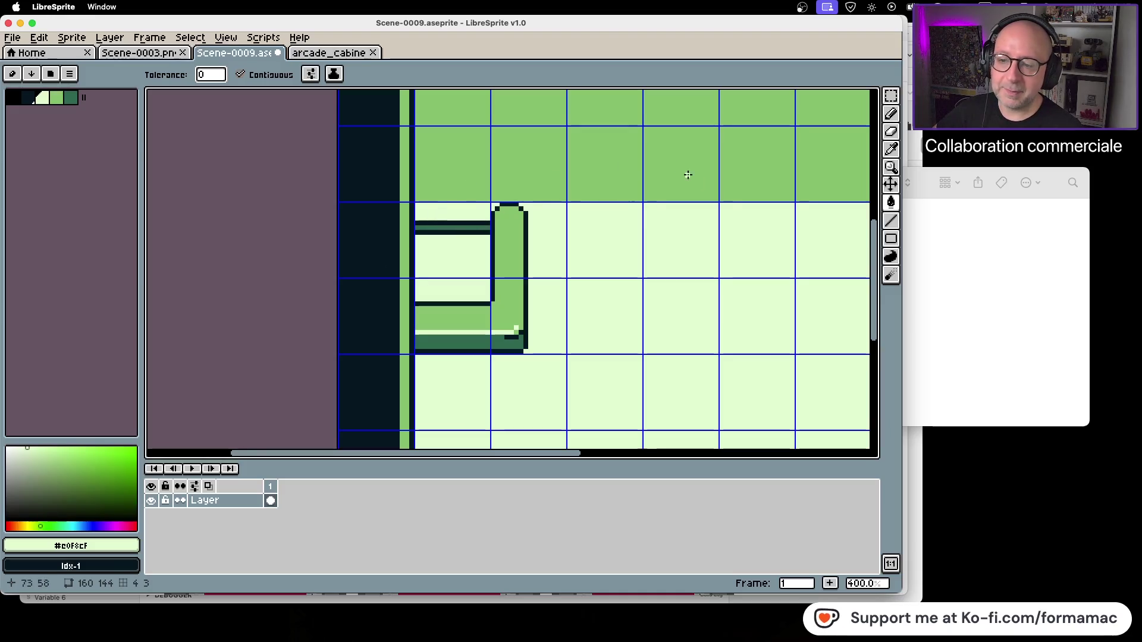
{"action": "scroll", "coordinate": [595, 274], "scroll_direction": "right", "scroll_amount": 5}
{"action": "scroll", "coordinate": [477, 311], "scroll_direction": "left", "scroll_amount": 3}
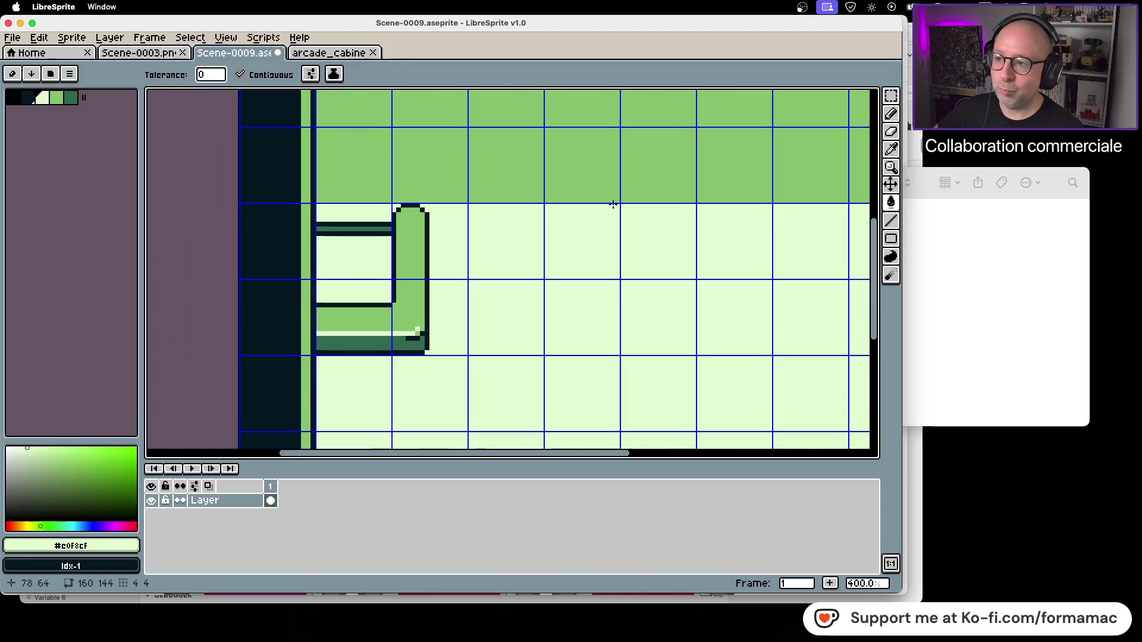
{"action": "left_click", "coordinate": [352, 58]}
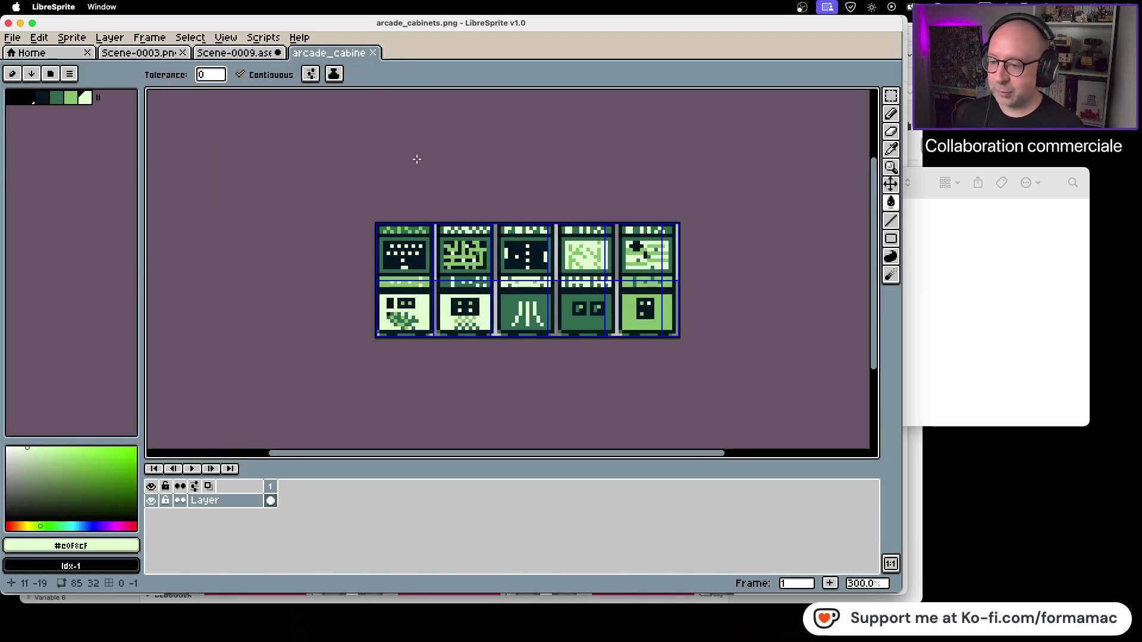
Paste the copied cabinets into Scene-0009 and shift them to the right.
{"action": "left_click", "coordinate": [262, 52]}
{"action": "key", "text": "ctrl+v"}
{"action": "scroll", "coordinate": [559, 228], "scroll_direction": "down", "scroll_amount": 2}
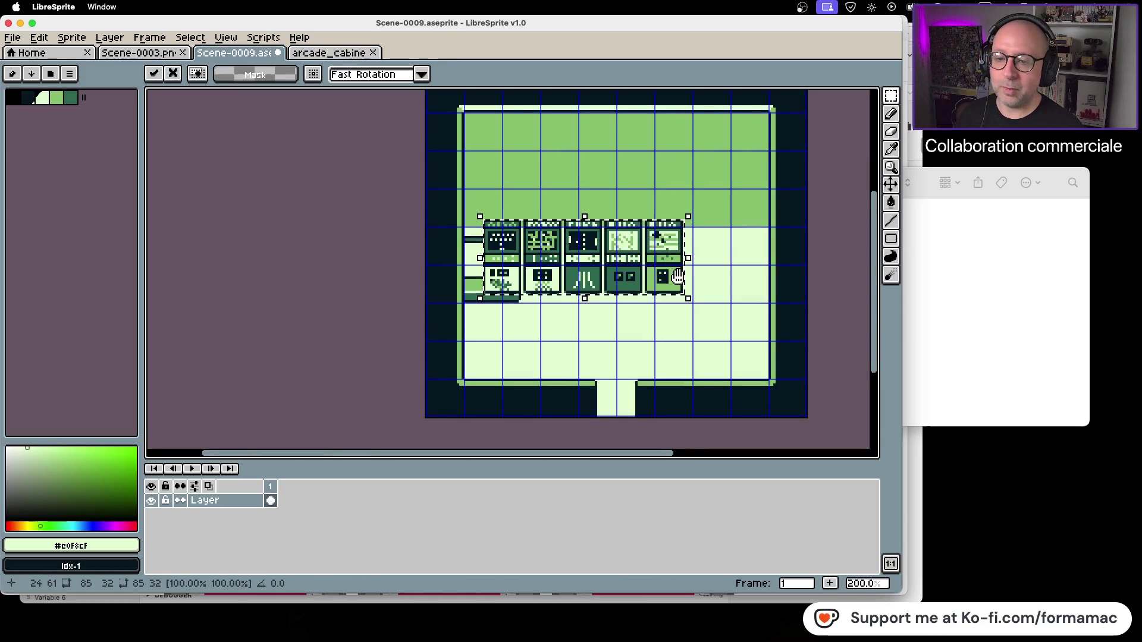
{"action": "scroll", "coordinate": [684, 288], "scroll_direction": "left", "scroll_amount": 3}
{"action": "left_click_drag", "start_coordinate": [560, 286], "coordinate": [642, 284]}
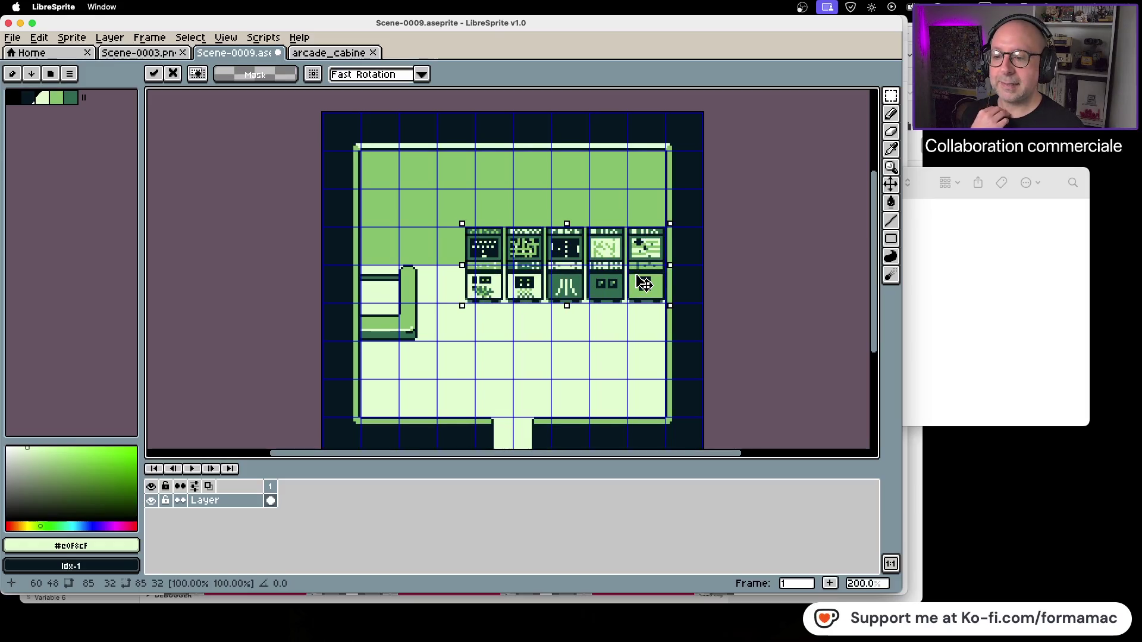
{"action": "left_click_drag", "start_coordinate": [644, 284], "coordinate": [641, 285]}
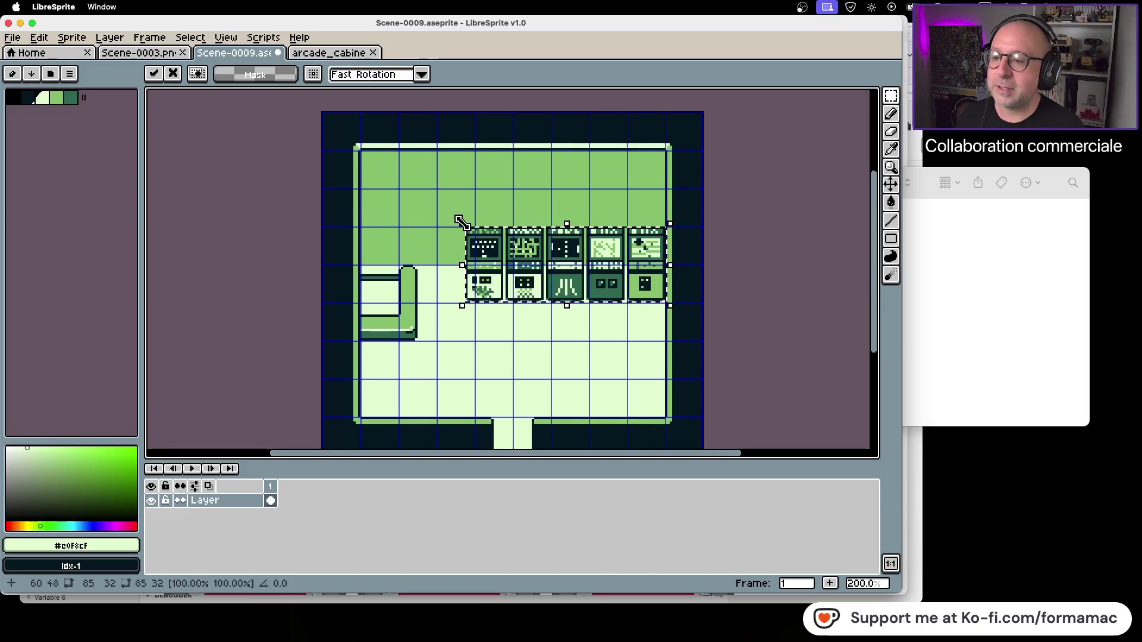
Narrow the cabinet row, raise it onto the back wall and commit it.
{"action": "left_click_drag", "start_coordinate": [462, 224], "coordinate": [530, 262]}
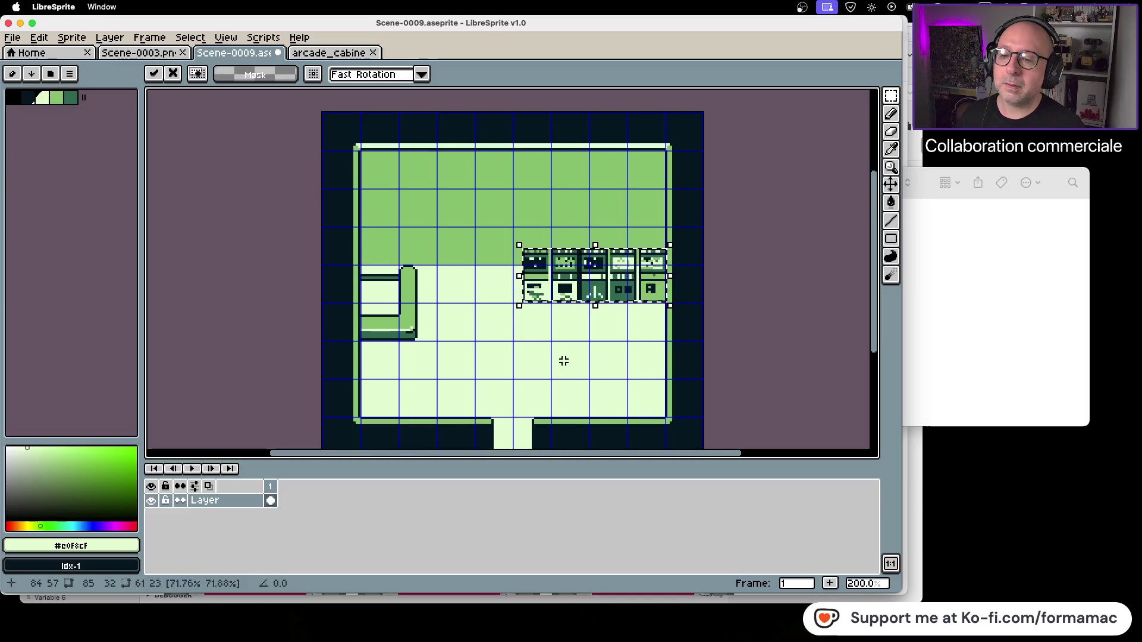
{"action": "left_click_drag", "start_coordinate": [566, 262], "coordinate": [567, 239]}
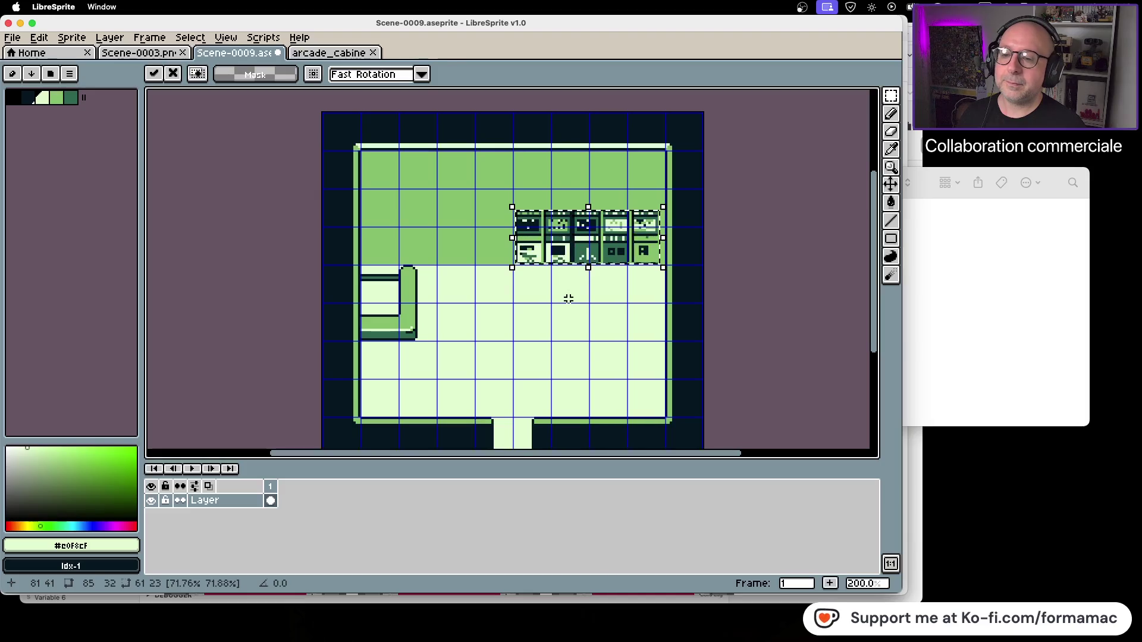
{"action": "left_click", "coordinate": [597, 291]}
{"action": "scroll", "coordinate": [637, 257], "scroll_direction": "up", "scroll_amount": 1}
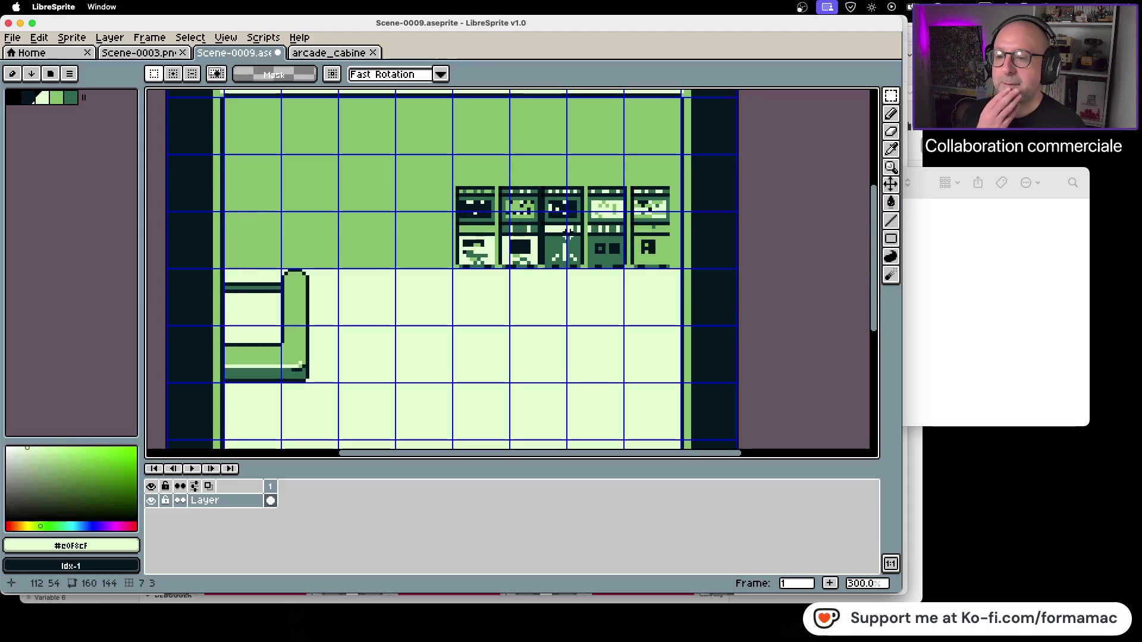
Re-paste the cabinet row at the room's middle, scaled down slightly, then view the Scene-0003 map.
{"action": "key", "text": "super+z"}
{"action": "key", "text": "super+z"}
{"action": "key", "text": "super+z"}
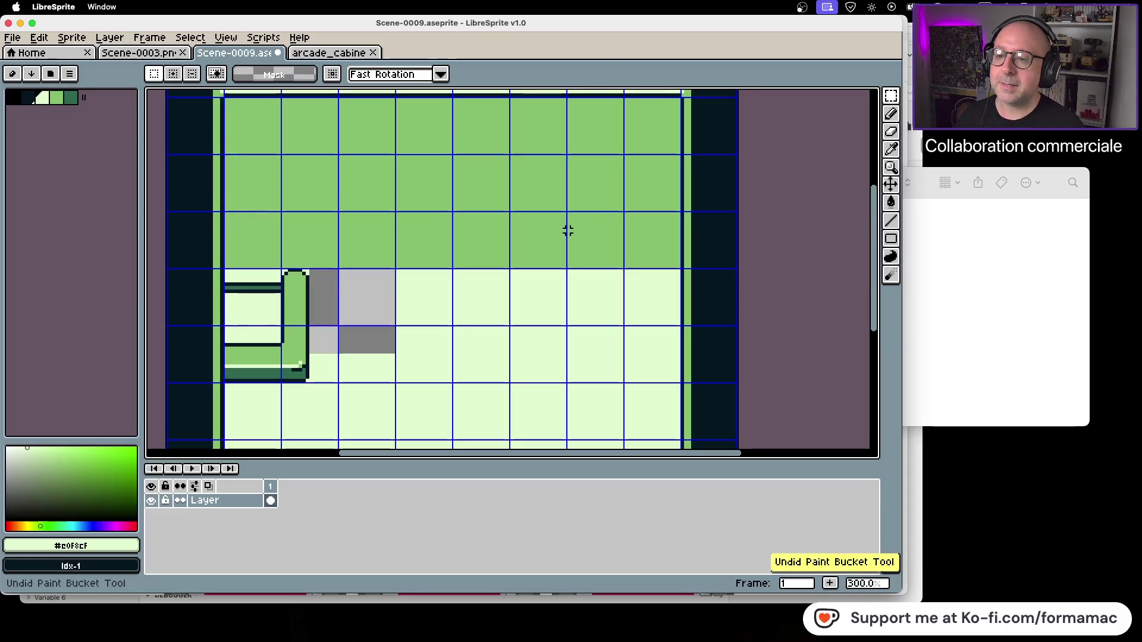
{"action": "key", "text": "super+shift+z"}
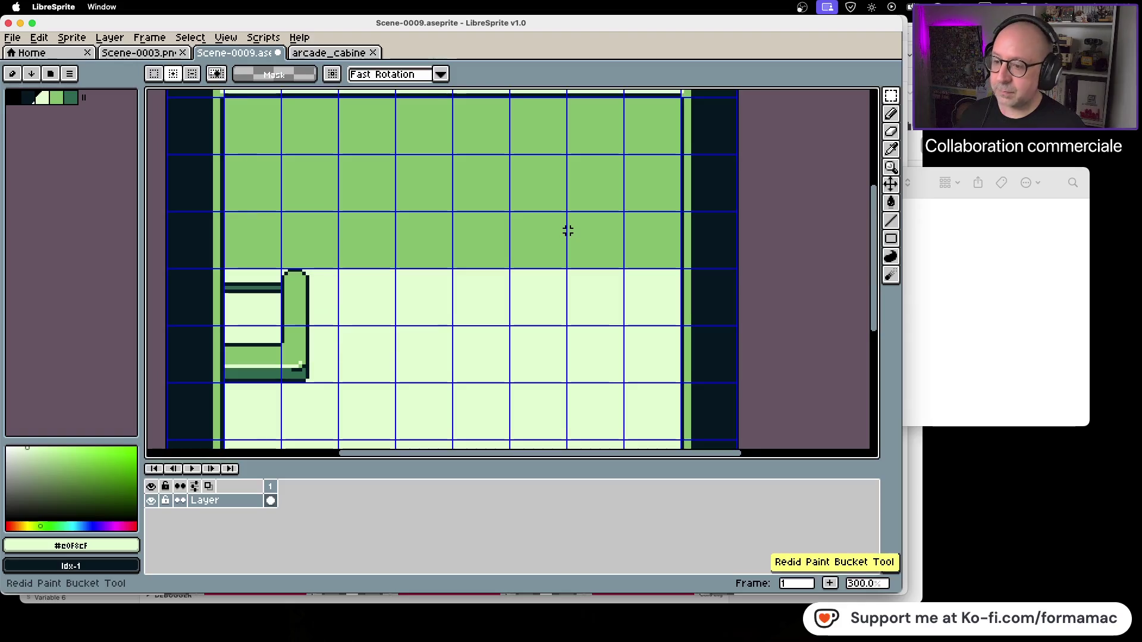
{"action": "key", "text": "super+v"}
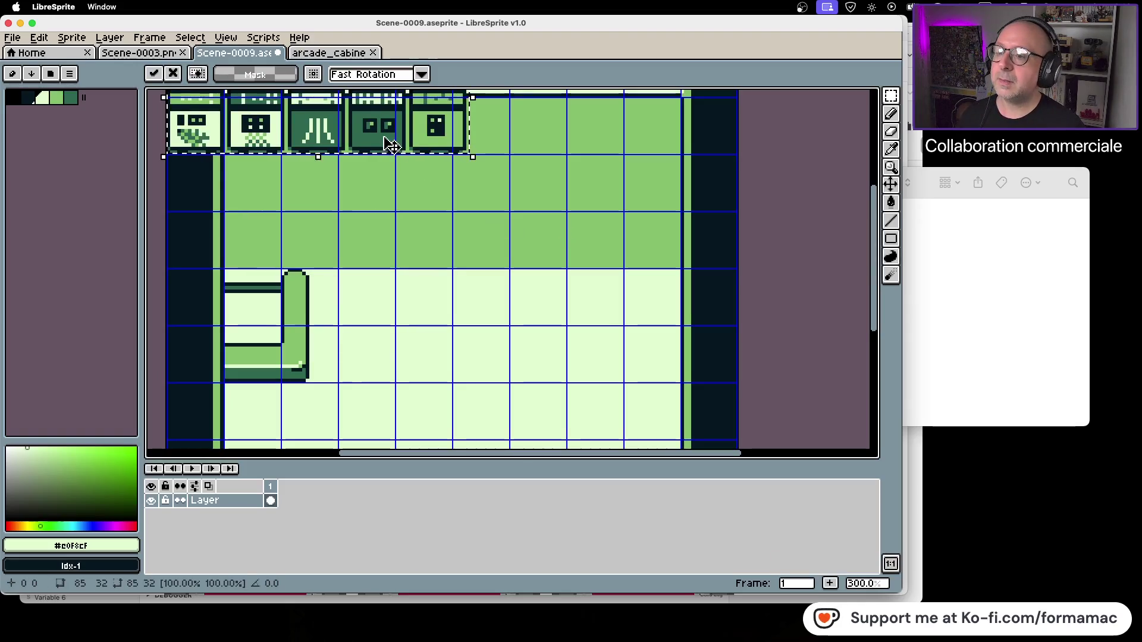
{"action": "left_click_drag", "start_coordinate": [391, 146], "coordinate": [576, 299]}
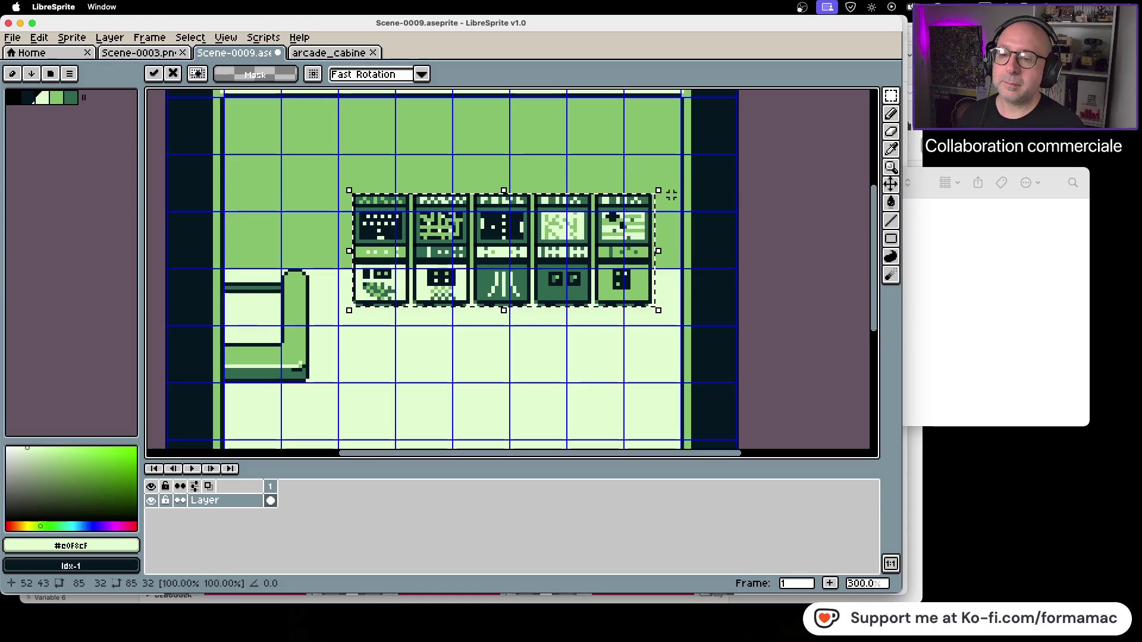
{"action": "mouse_move", "coordinate": [659, 191]}
{"action": "left_mouse_down"}
{"action": "mouse_move", "coordinate": [642, 219]}
{"action": "mouse_move", "coordinate": [538, 258]}
{"action": "mouse_move", "coordinate": [616, 224]}
{"action": "left_mouse_up"}
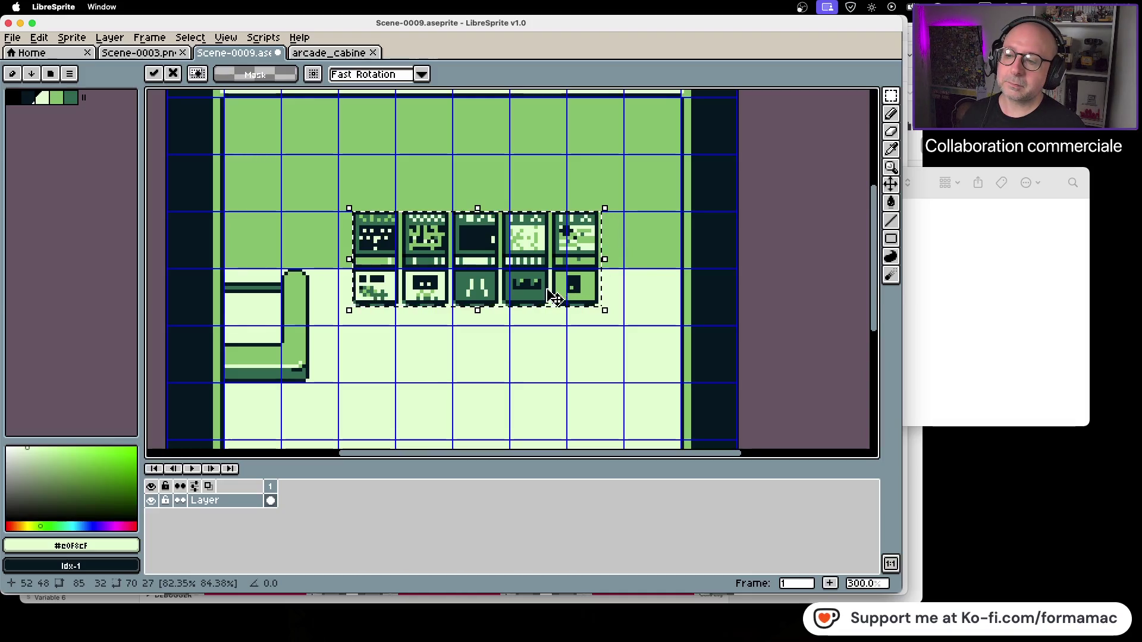
{"action": "left_click", "coordinate": [137, 50]}
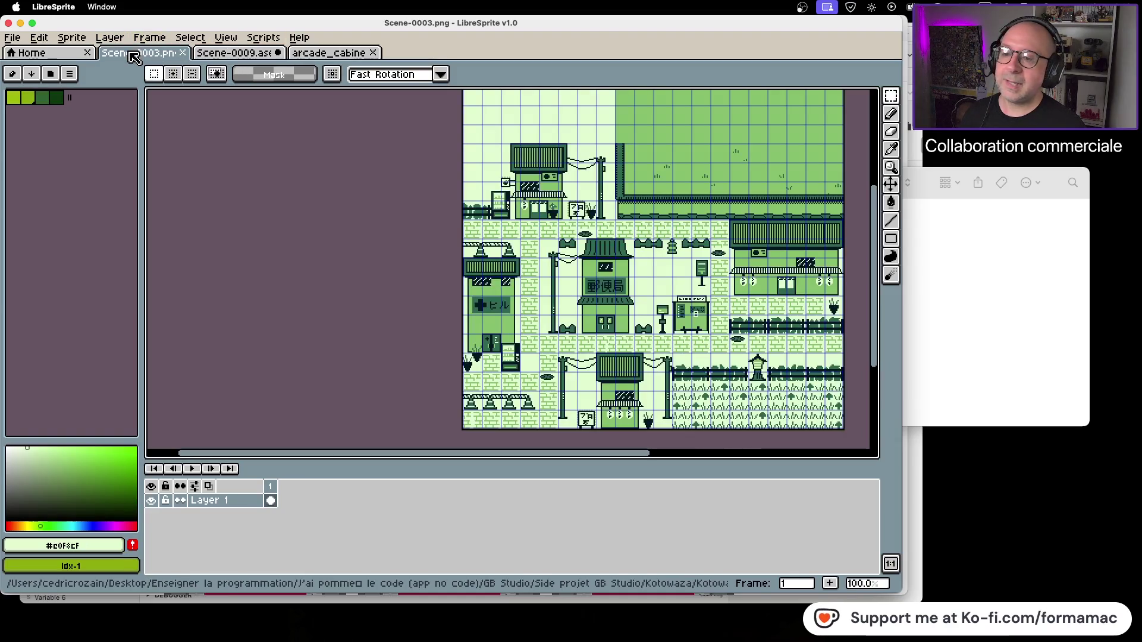
Paste the cabinets into Scene-0009 again, move them up-right onto the back wall, and narrow them.
{"action": "scroll", "coordinate": [481, 143], "scroll_direction": "up", "scroll_amount": 3}
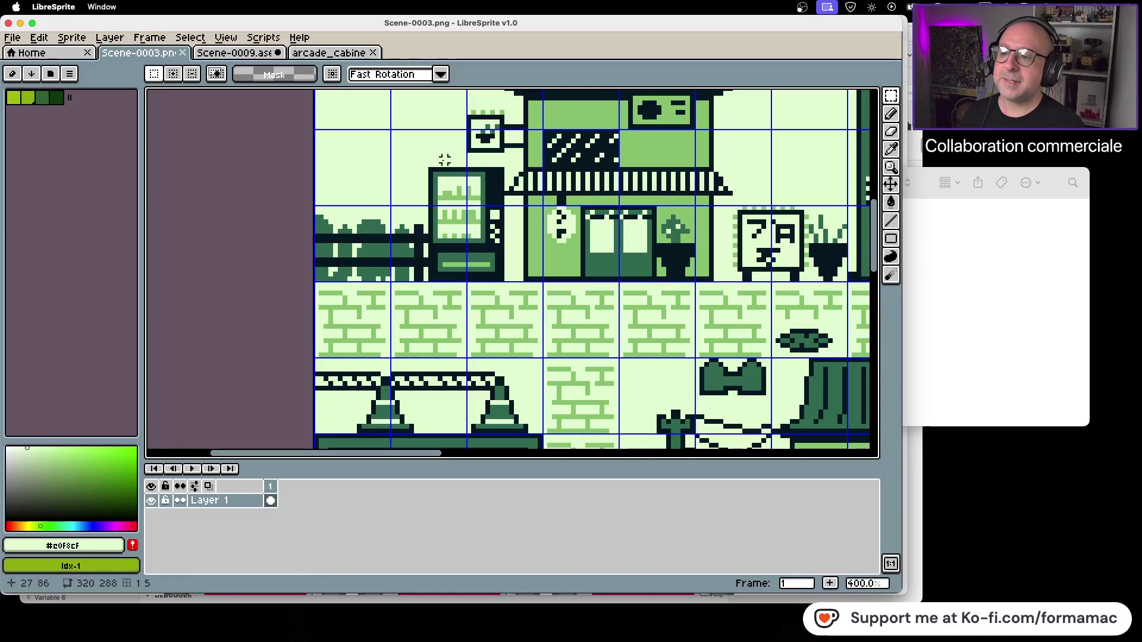
{"action": "left_click", "coordinate": [339, 54]}
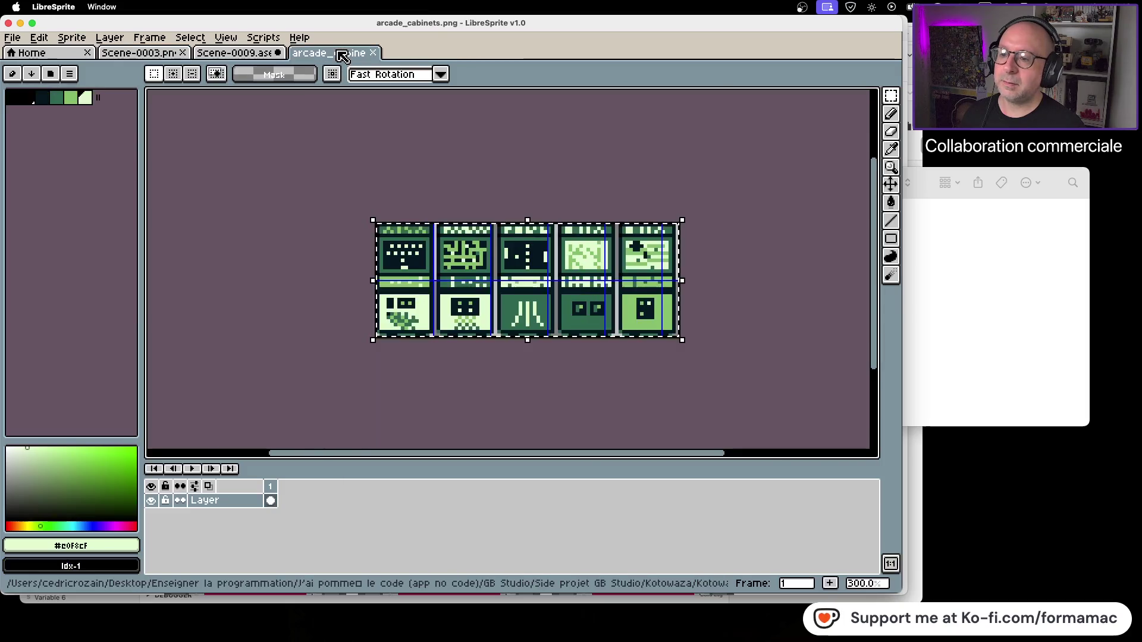
{"action": "left_click", "coordinate": [250, 53]}
{"action": "key", "text": "ctrl+v"}
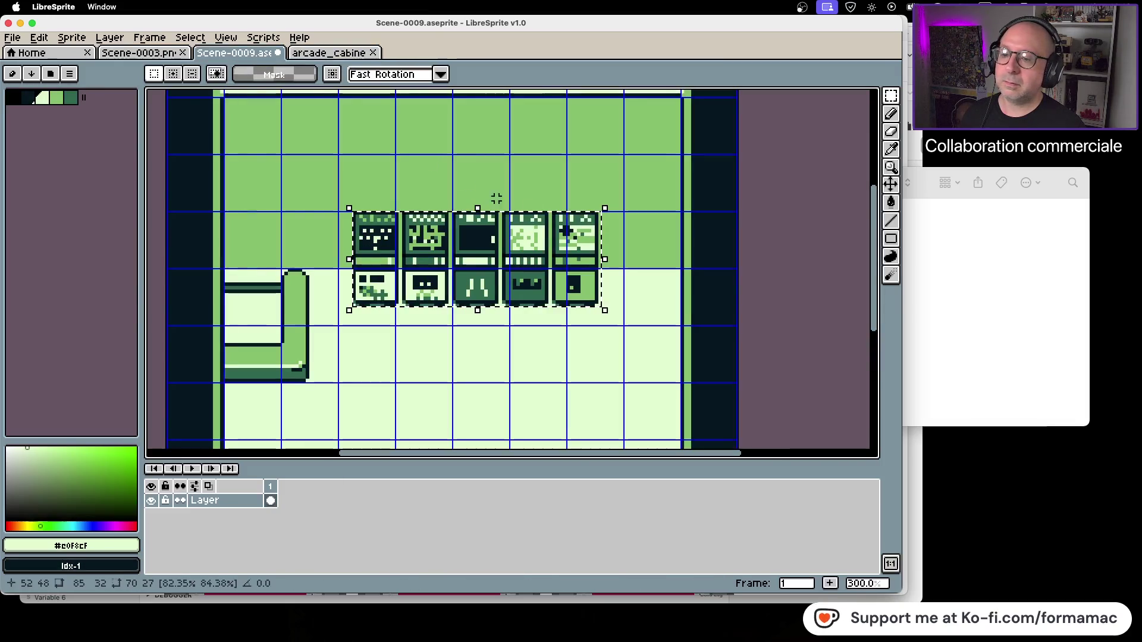
{"action": "mouse_move", "coordinate": [597, 247]}
{"action": "left_mouse_down"}
{"action": "mouse_move", "coordinate": [638, 196]}
{"action": "mouse_move", "coordinate": [666, 207]}
{"action": "left_mouse_up"}
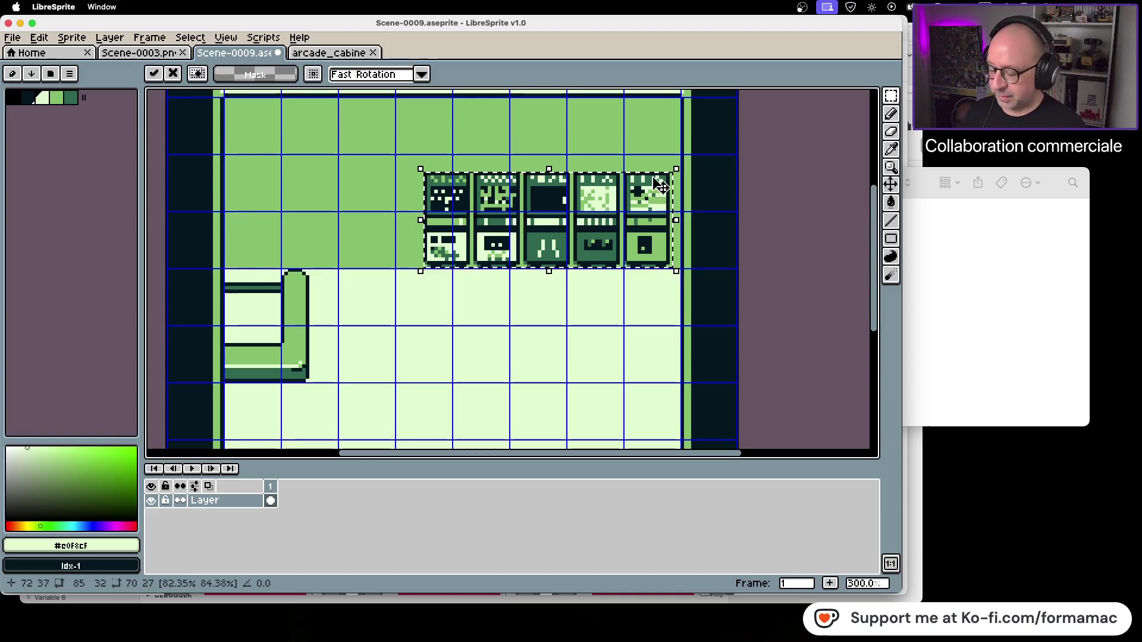
{"action": "mouse_move", "coordinate": [687, 180]}
{"action": "left_mouse_down"}
{"action": "mouse_move", "coordinate": [670, 178]}
{"action": "mouse_move", "coordinate": [667, 204]}
{"action": "mouse_move", "coordinate": [610, 224]}
{"action": "mouse_move", "coordinate": [648, 206]}
{"action": "left_mouse_up"}
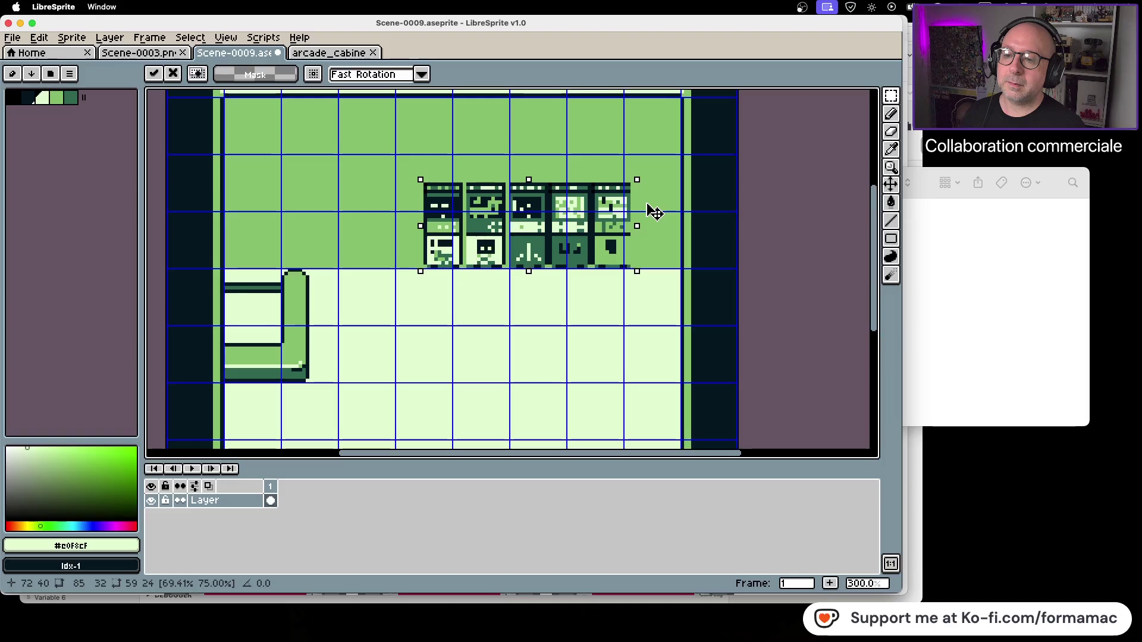
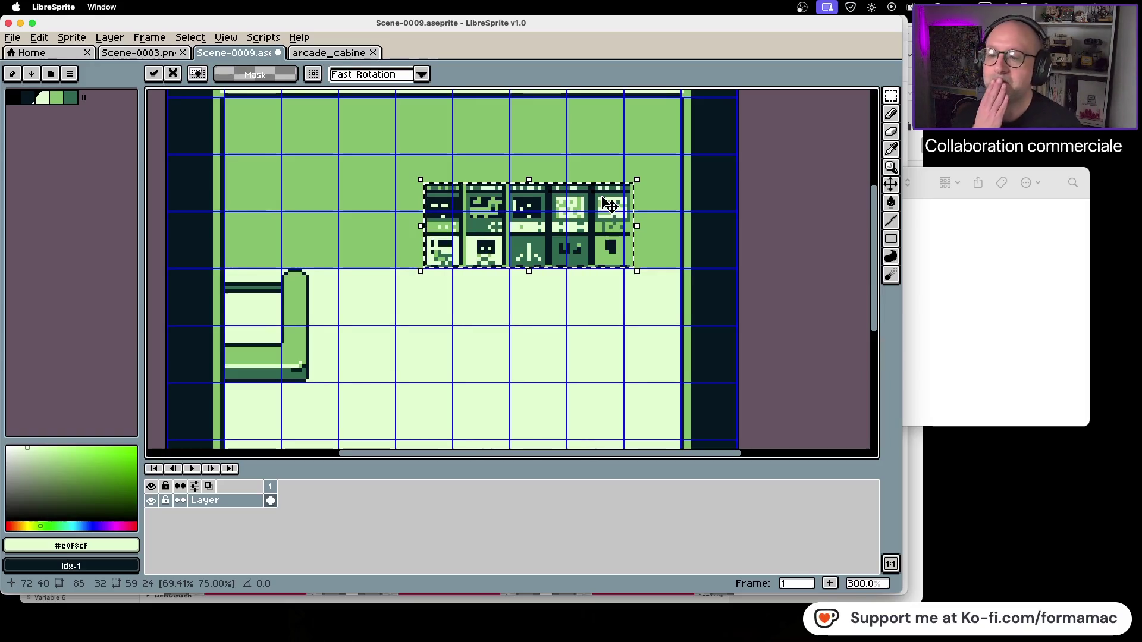
Commit the cabinet row in place, then shift the rightmost cabinet further right.
{"action": "left_click", "coordinate": [575, 308]}
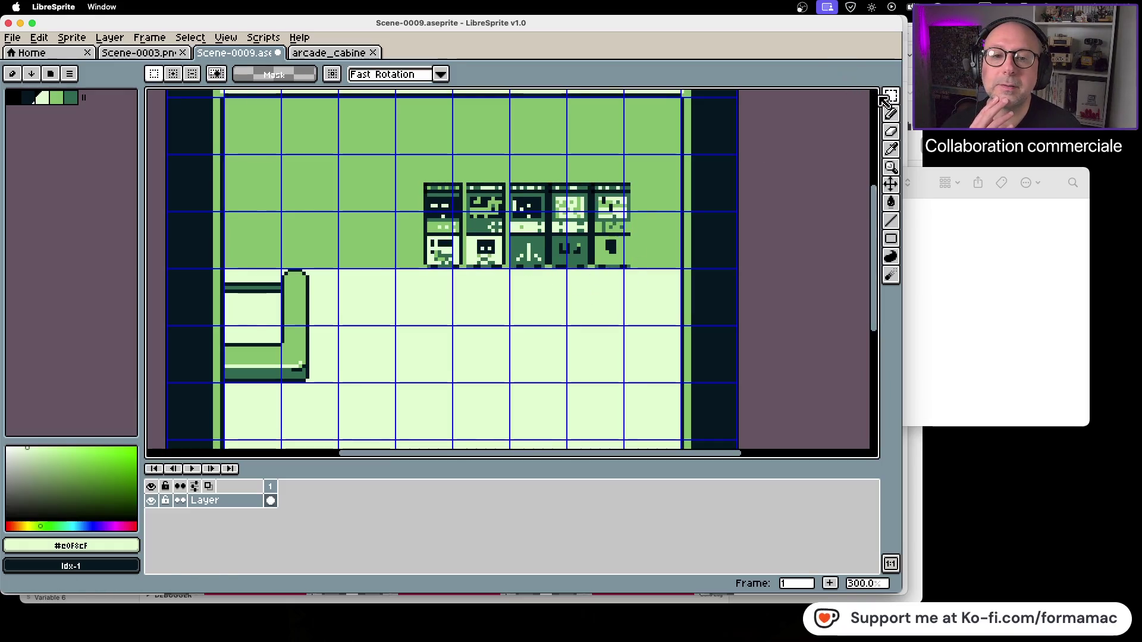
{"action": "scroll", "coordinate": [646, 258], "scroll_direction": "up", "scroll_amount": 1}
{"action": "mouse_move", "coordinate": [574, 159]}
{"action": "left_mouse_down"}
{"action": "mouse_move", "coordinate": [599, 266]}
{"action": "mouse_move", "coordinate": [657, 272]}
{"action": "left_mouse_up"}
{"action": "left_click", "coordinate": [702, 206]}
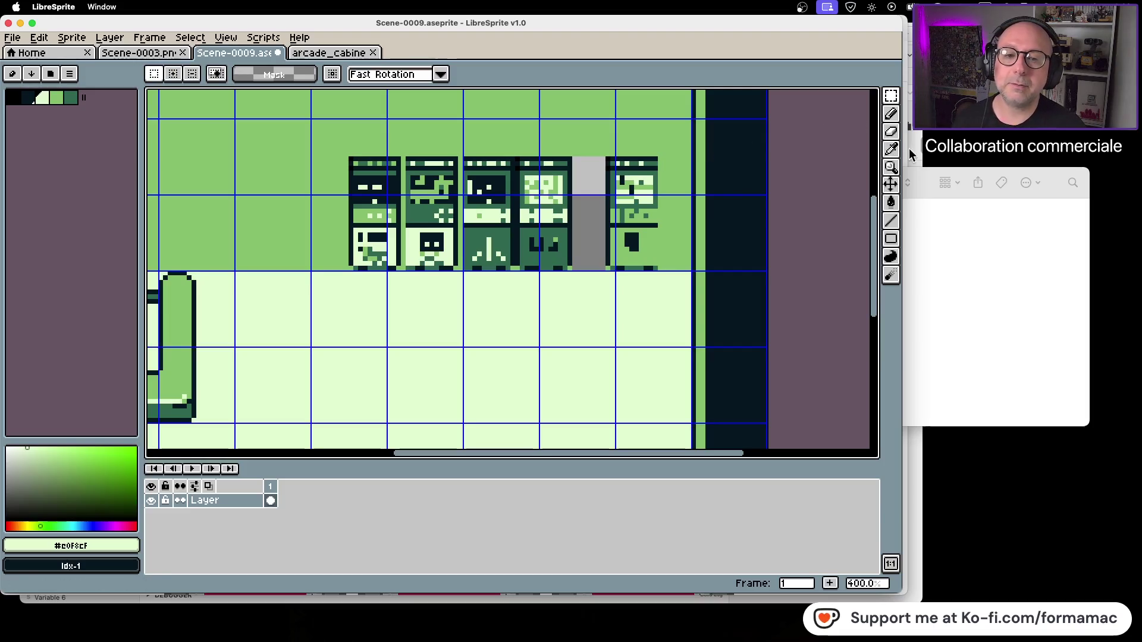
Draw a dark outline down the rightmost cabinet's right edge using the picked outline colour.
{"action": "left_click", "coordinate": [890, 148]}
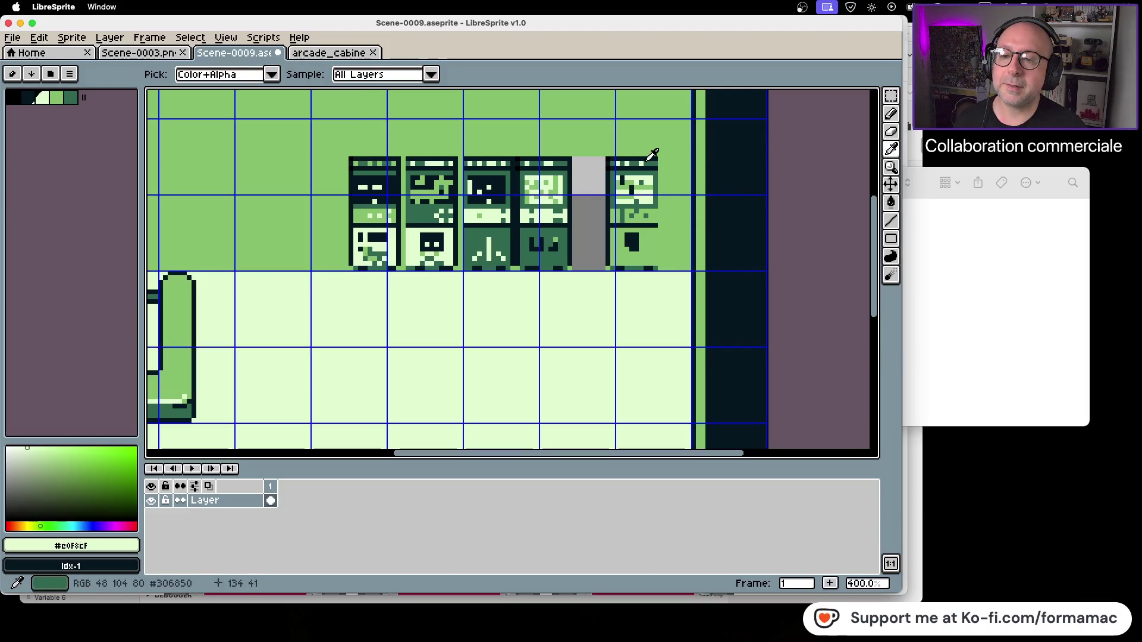
{"action": "left_click", "coordinate": [738, 156]}
{"action": "left_click", "coordinate": [895, 121]}
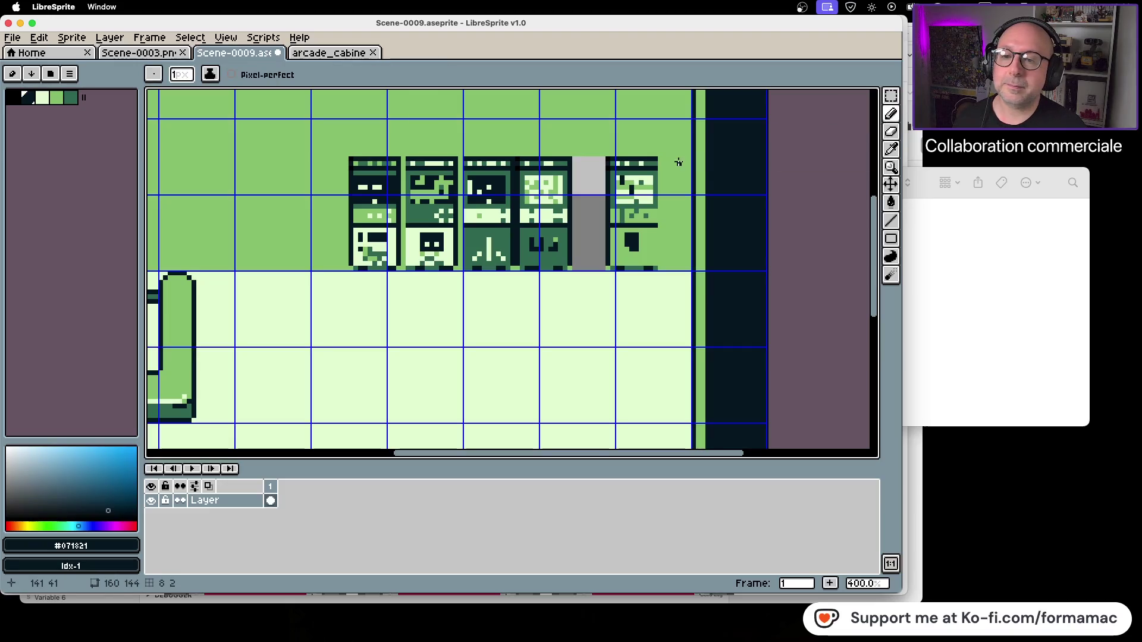
{"action": "left_click", "coordinate": [662, 267], "text": "shift"}
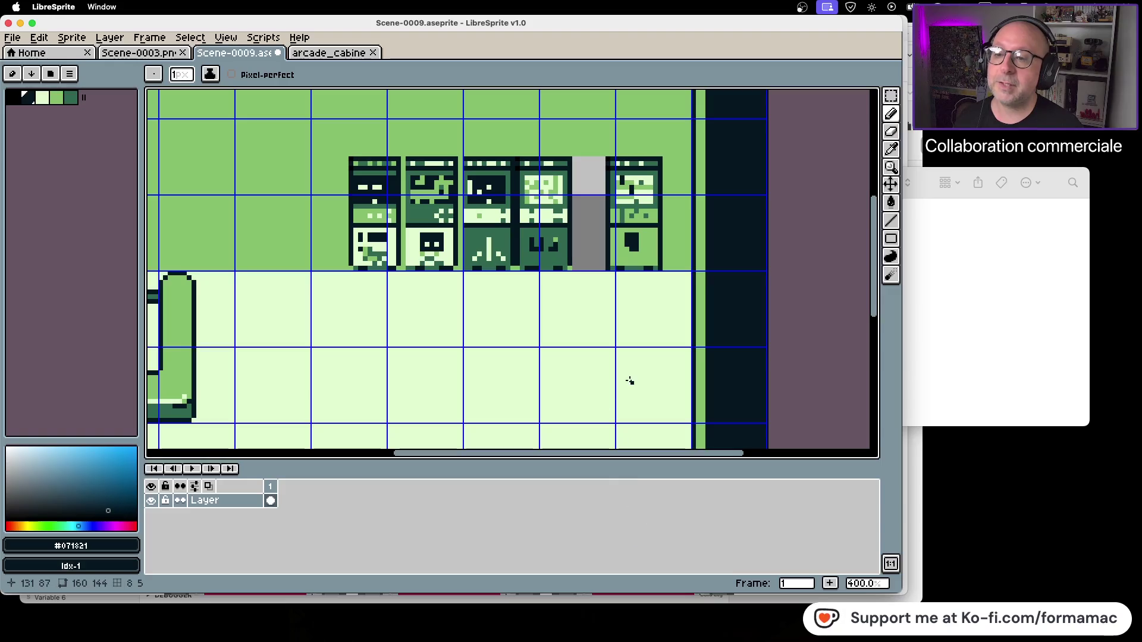
Shift the fourth arcade cabinet to the right.
{"action": "left_click", "coordinate": [891, 97]}
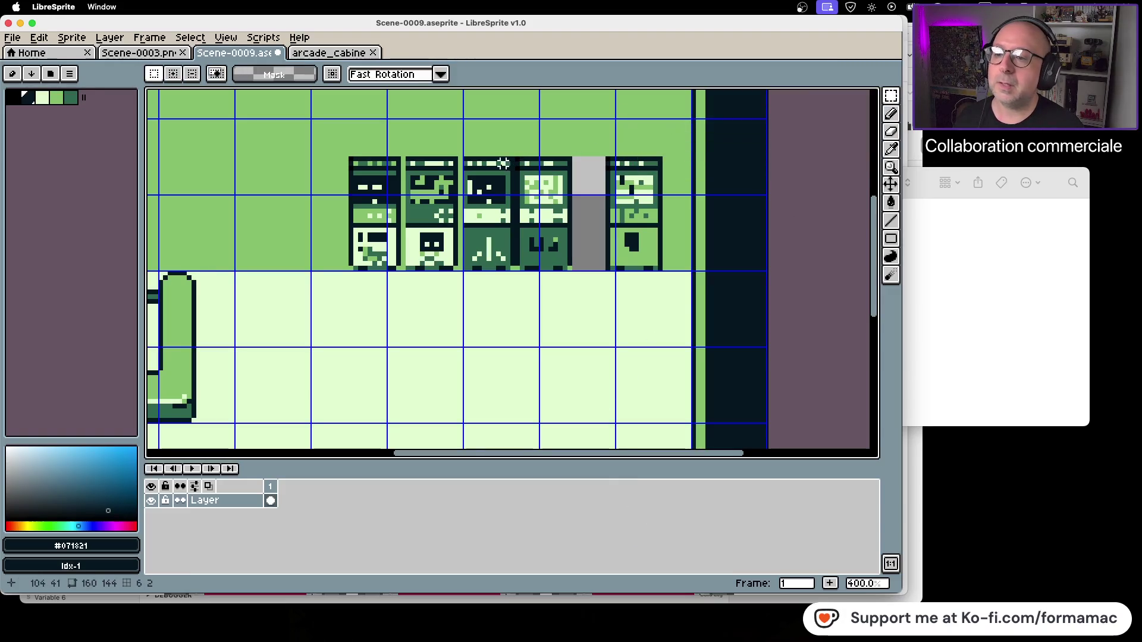
{"action": "mouse_move", "coordinate": [515, 158]}
{"action": "left_mouse_down"}
{"action": "mouse_move", "coordinate": [556, 269]}
{"action": "mouse_move", "coordinate": [592, 260]}
{"action": "left_mouse_up"}
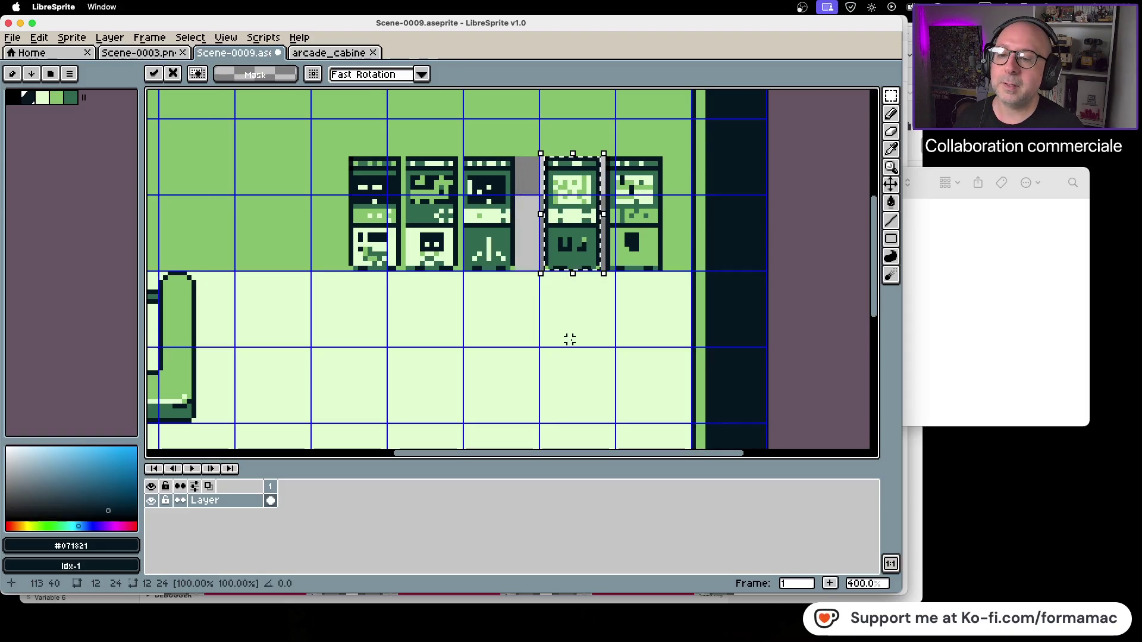
{"action": "left_click", "coordinate": [598, 339]}
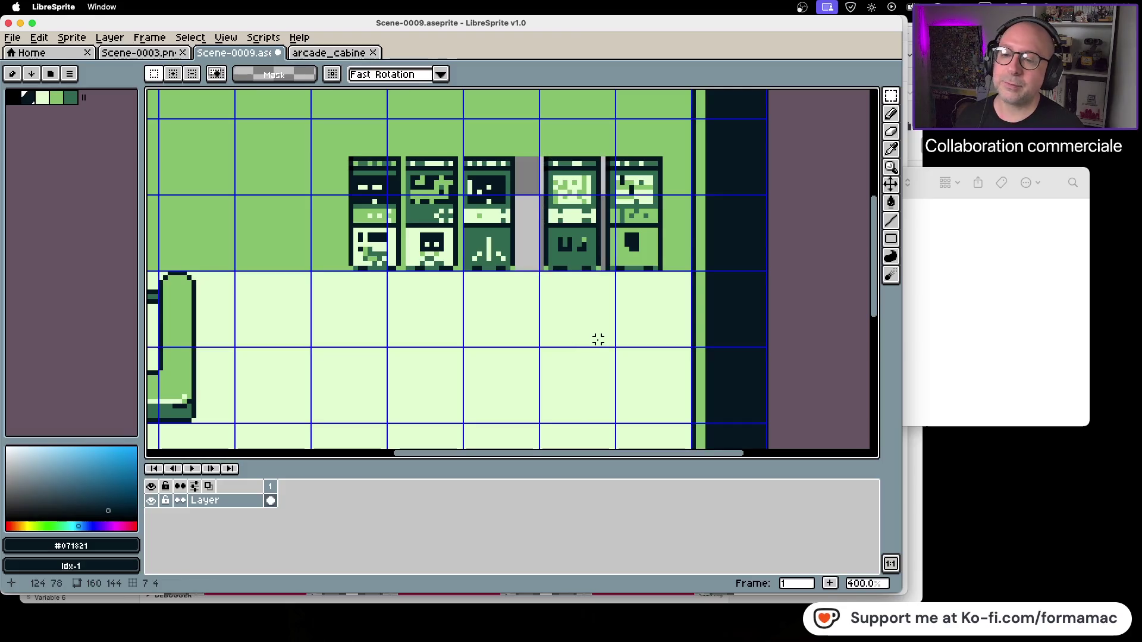
Shift the third cabinet right and pencil a dark outline down its left edge.
{"action": "mouse_move", "coordinate": [465, 156]}
{"action": "left_mouse_down"}
{"action": "mouse_move", "coordinate": [507, 268]}
{"action": "mouse_move", "coordinate": [536, 263]}
{"action": "left_mouse_up"}
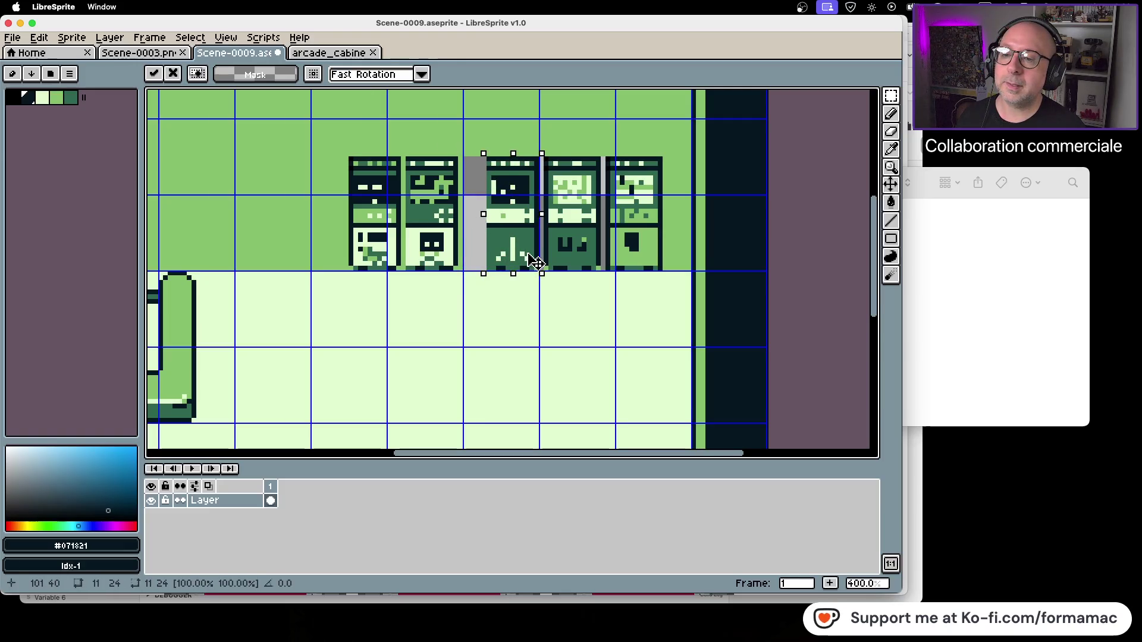
{"action": "key", "text": "Return"}
{"action": "key", "text": "b"}
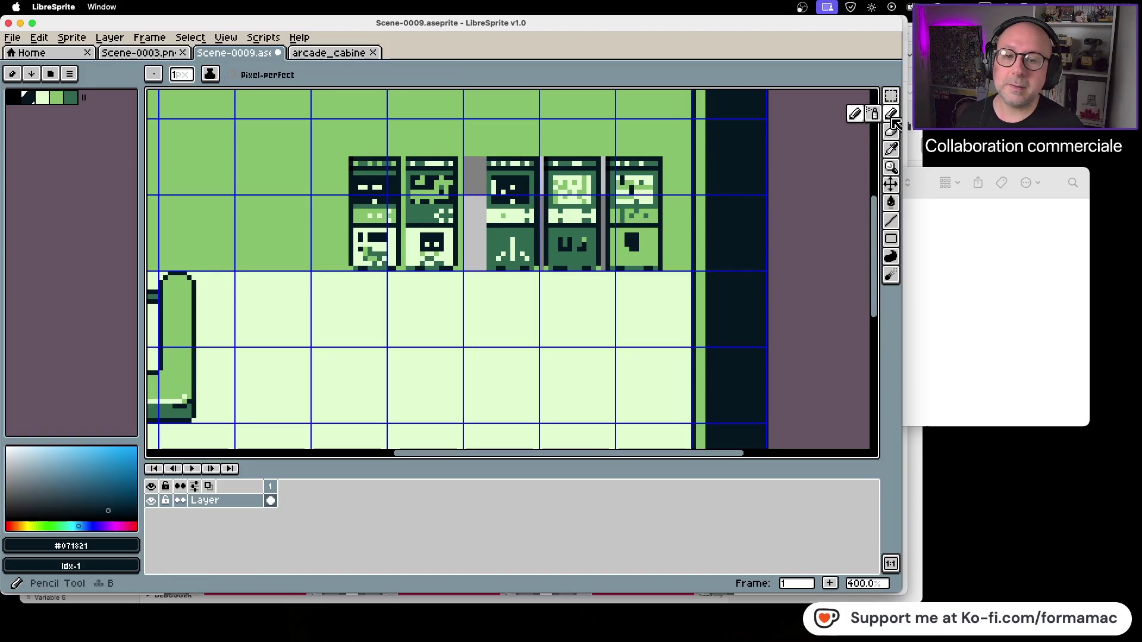
{"action": "left_click", "coordinate": [485, 269], "text": "shift"}
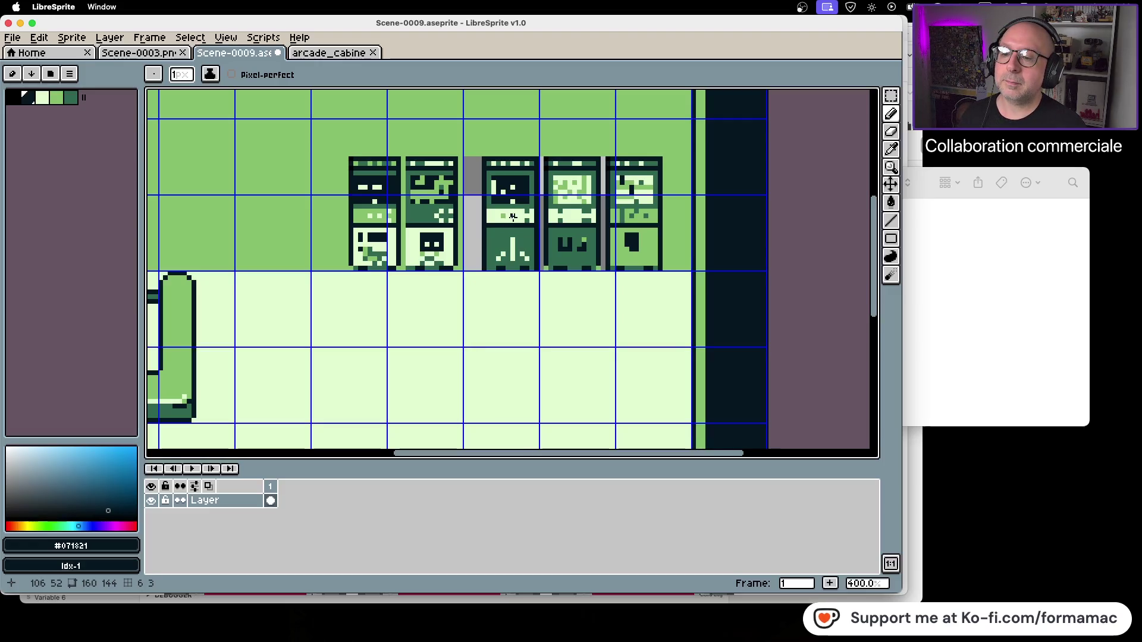
{"action": "scroll", "coordinate": [512, 219], "scroll_direction": "up", "scroll_amount": 10}
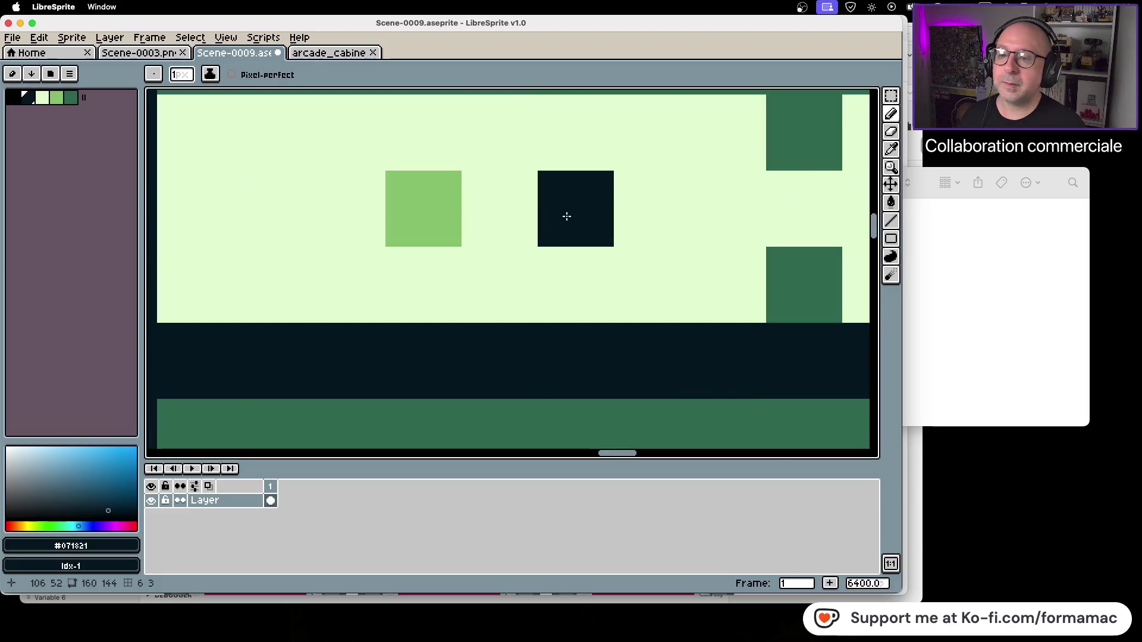
Move the second arcade cabinet right to match the new spacing.
{"action": "scroll", "coordinate": [616, 213], "scroll_direction": "down", "scroll_amount": 8}
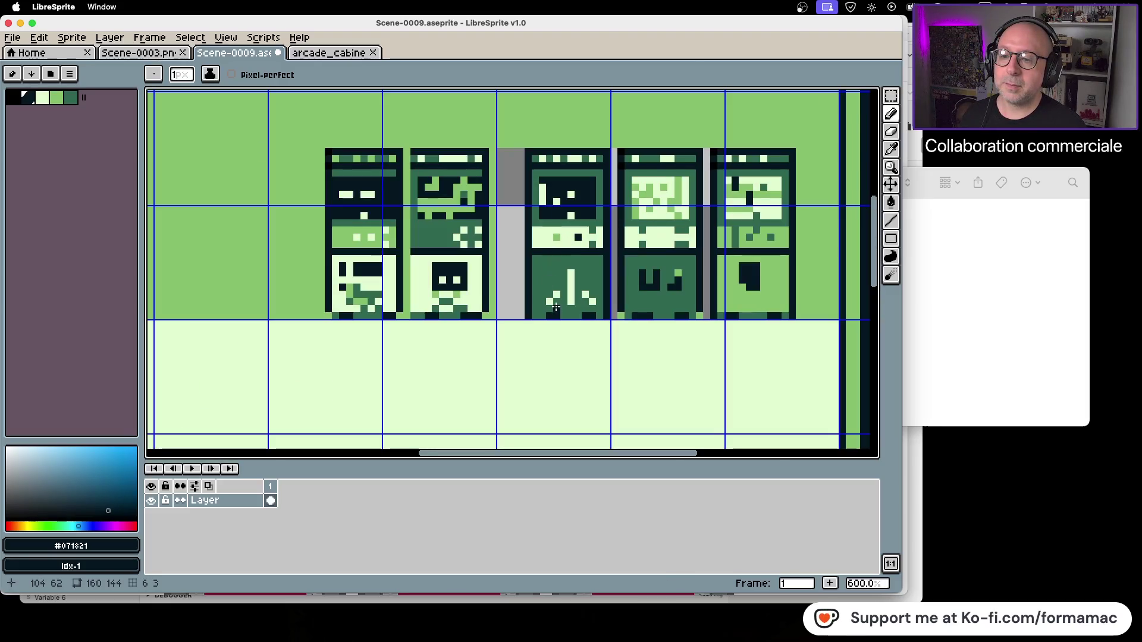
{"action": "scroll", "coordinate": [550, 316], "scroll_direction": "down", "scroll_amount": 2}
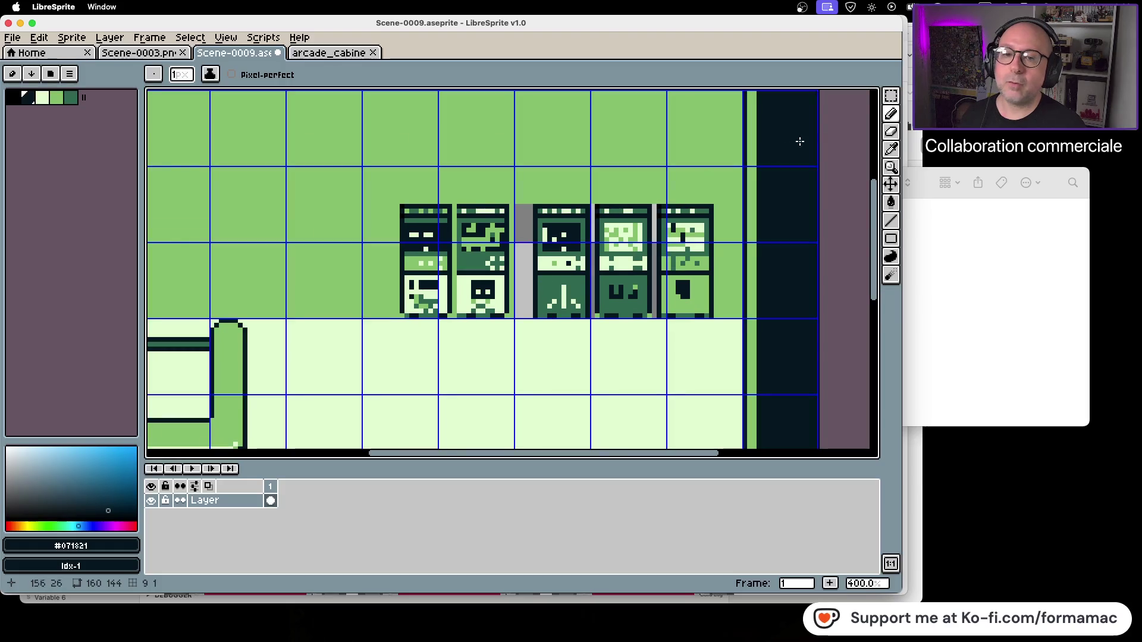
{"action": "left_click", "coordinate": [891, 100]}
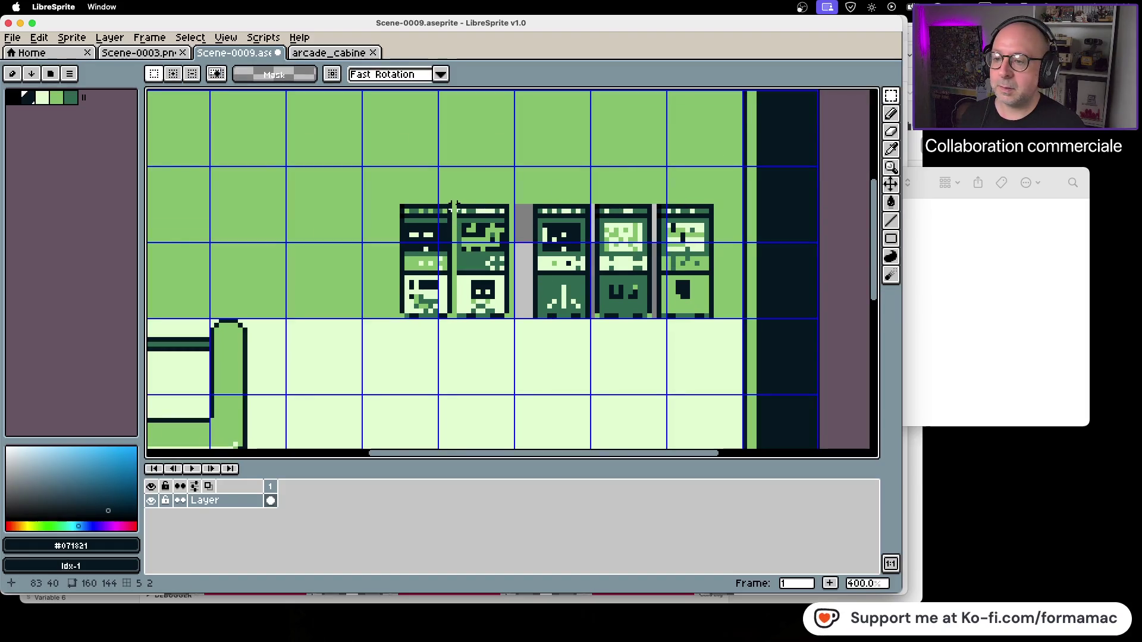
{"action": "mouse_move", "coordinate": [459, 206]}
{"action": "left_mouse_down"}
{"action": "mouse_move", "coordinate": [512, 321]}
{"action": "mouse_move", "coordinate": [513, 311]}
{"action": "left_mouse_up"}
{"action": "left_click", "coordinate": [492, 340]}
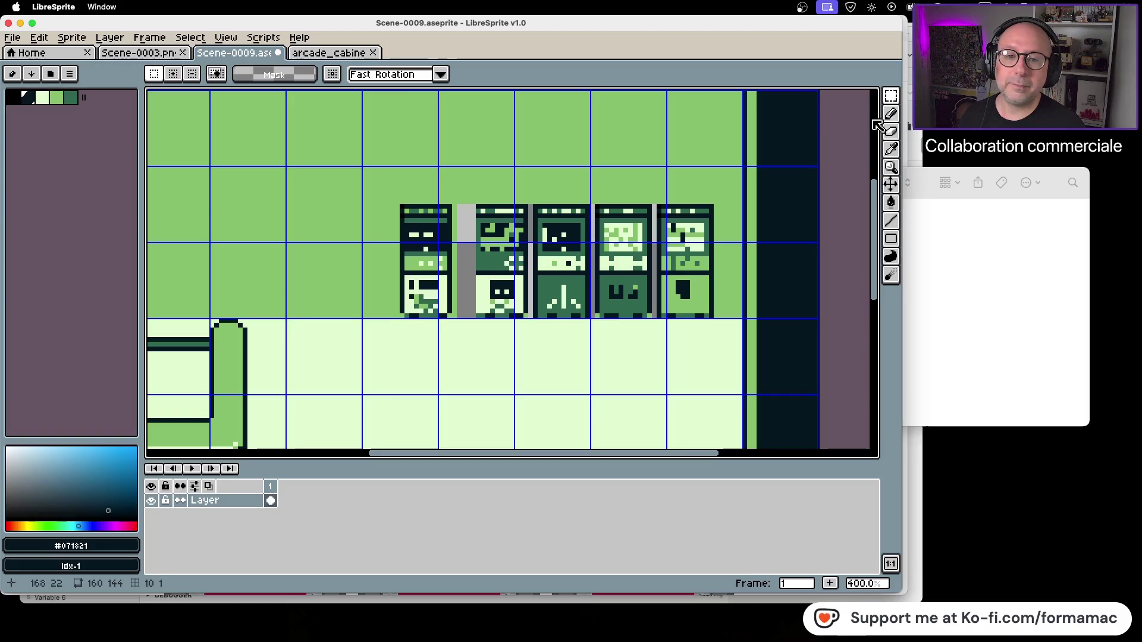
Undo a stray floor pixel and darken the fourth cabinet's bottom edge.
{"action": "left_click", "coordinate": [890, 114]}
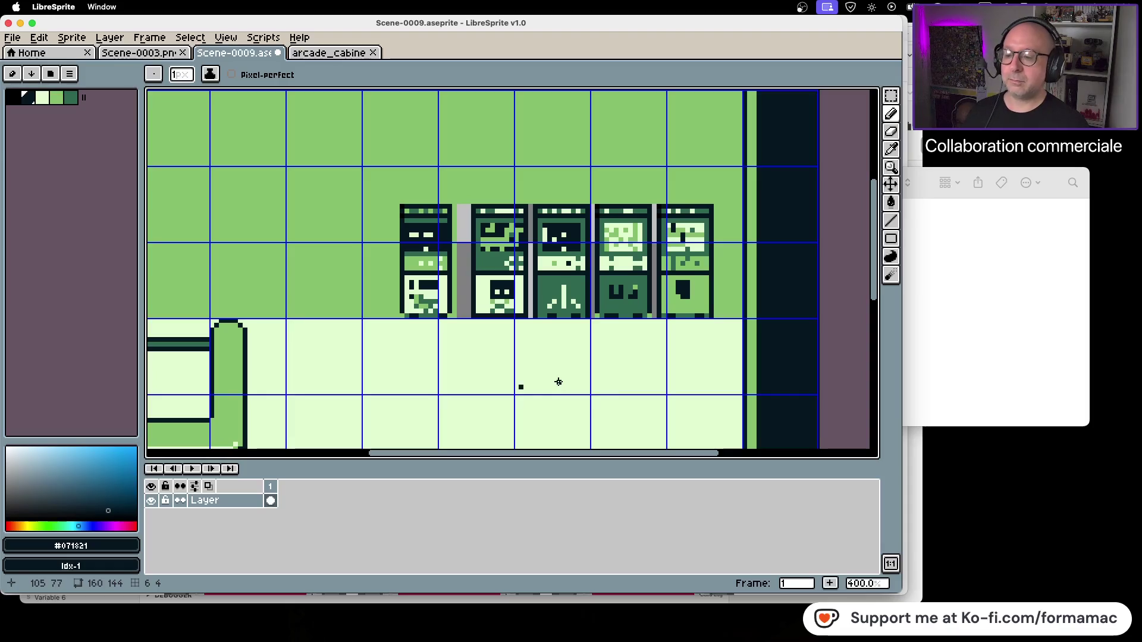
{"action": "key", "text": "ctrl+z"}
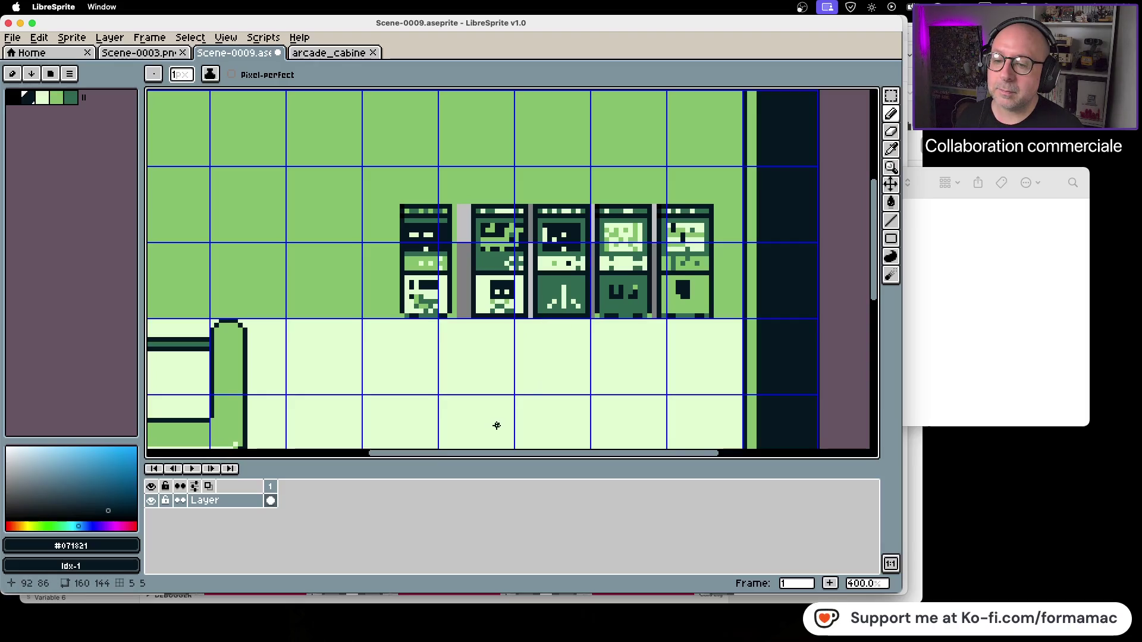
{"action": "left_click", "coordinate": [647, 317]}
{"action": "left_click", "coordinate": [626, 316]}
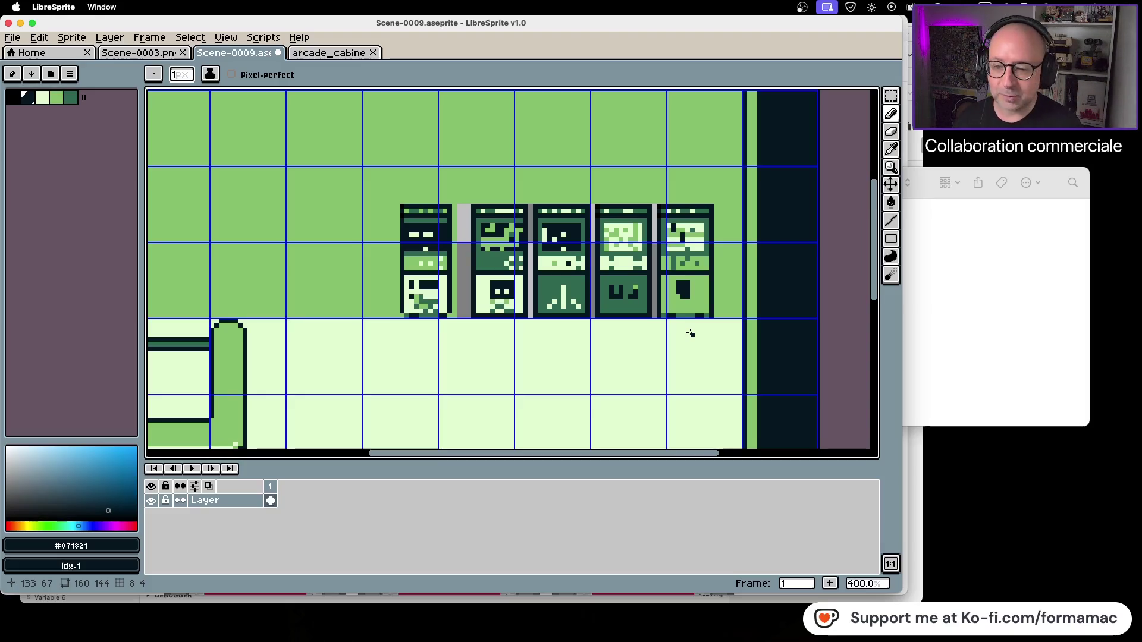
Nudge the first arcade cabinet to the right.
{"action": "left_click", "coordinate": [890, 95]}
{"action": "mouse_move", "coordinate": [401, 206]}
{"action": "left_mouse_down"}
{"action": "mouse_move", "coordinate": [433, 315]}
{"action": "mouse_move", "coordinate": [457, 308]}
{"action": "left_mouse_up"}
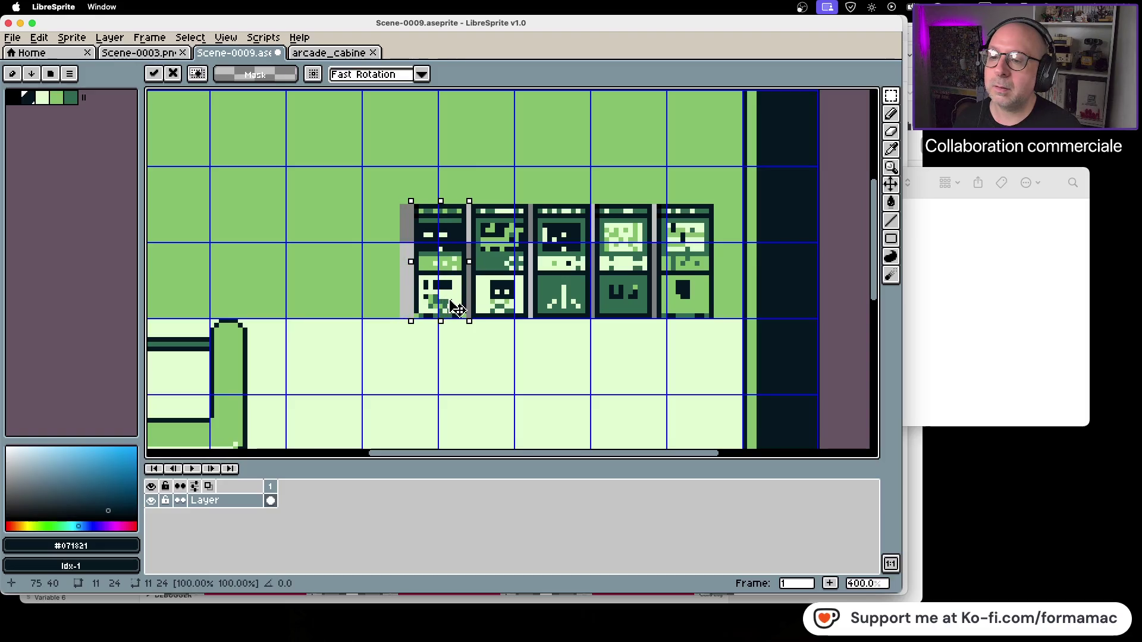
{"action": "left_click", "coordinate": [487, 377]}
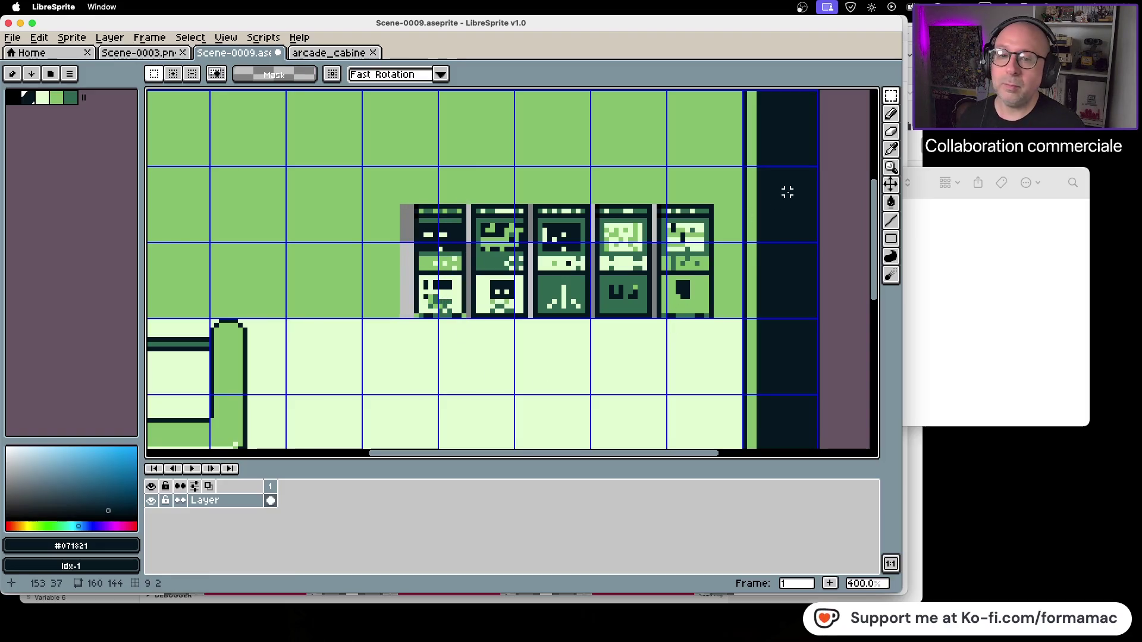
{"action": "left_click", "coordinate": [891, 113]}
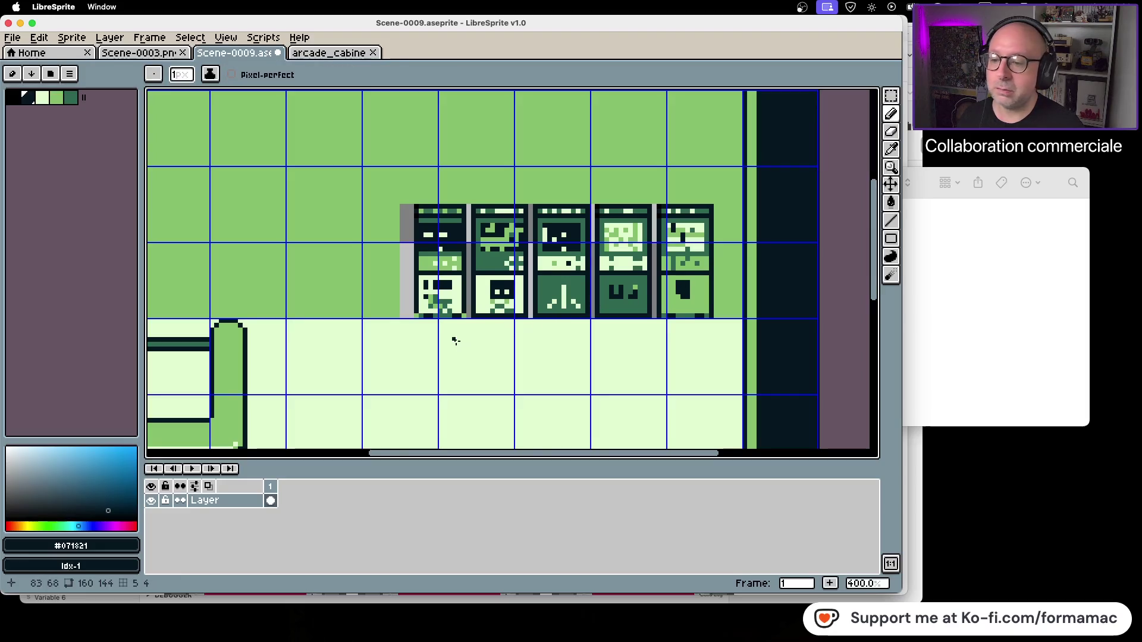
Fill all five grey strips beside the cabinets with the wall's green colour.
{"action": "scroll", "coordinate": [456, 341], "scroll_direction": "up", "scroll_amount": 2}
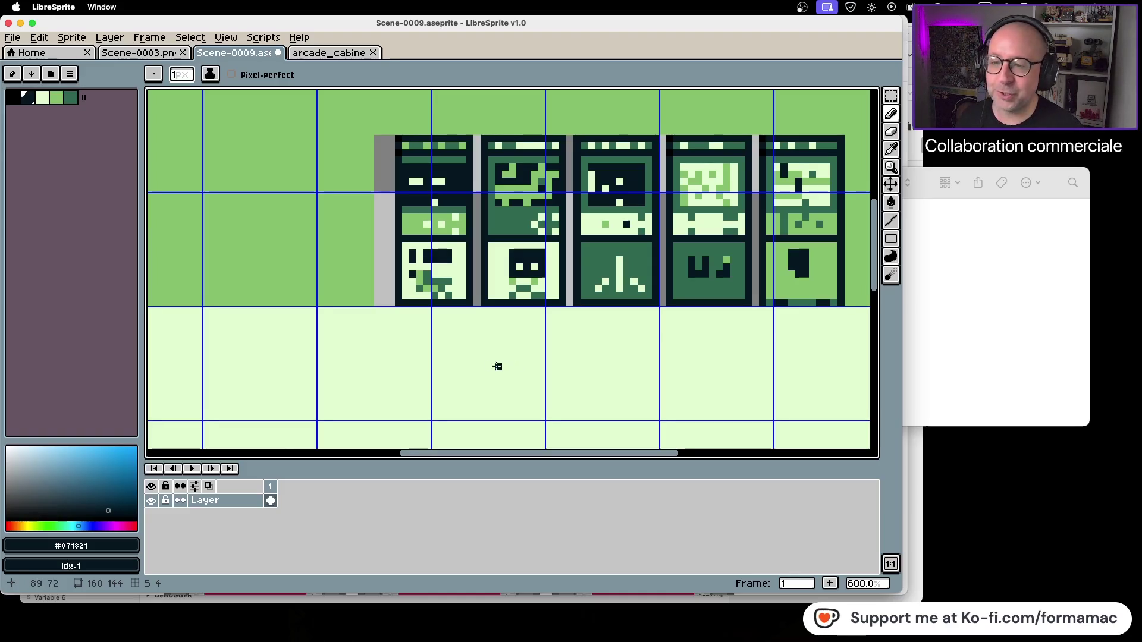
{"action": "scroll", "coordinate": [470, 399], "scroll_direction": "down", "scroll_amount": 2}
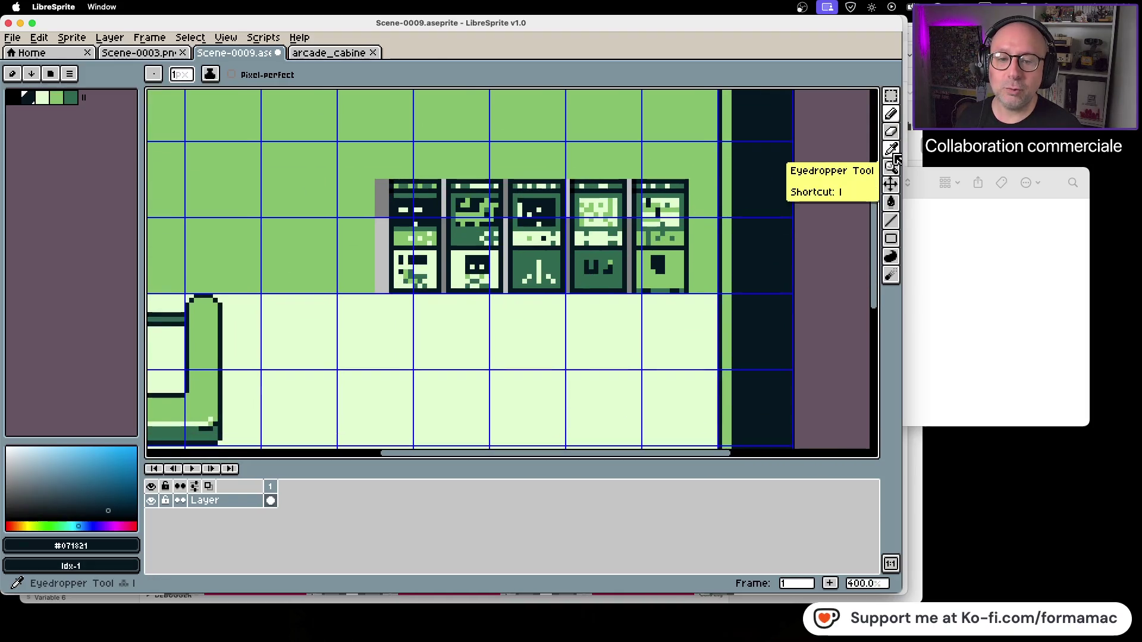
{"action": "left_click", "coordinate": [891, 149]}
{"action": "left_click", "coordinate": [705, 162]}
{"action": "left_click", "coordinate": [890, 202]}
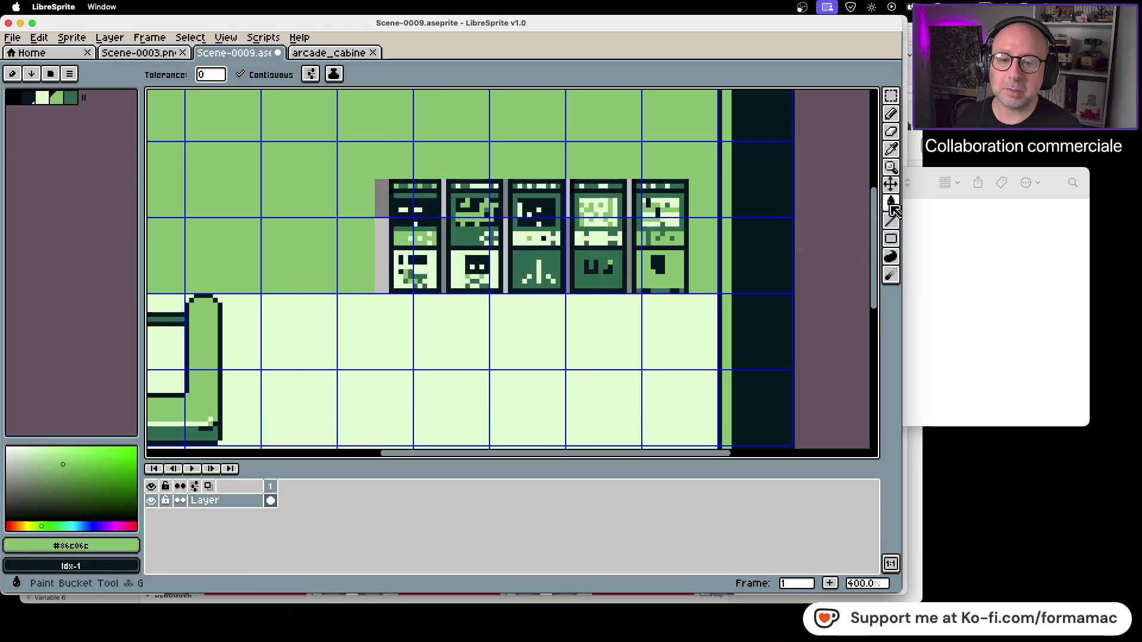
{"action": "left_click", "coordinate": [628, 245]}
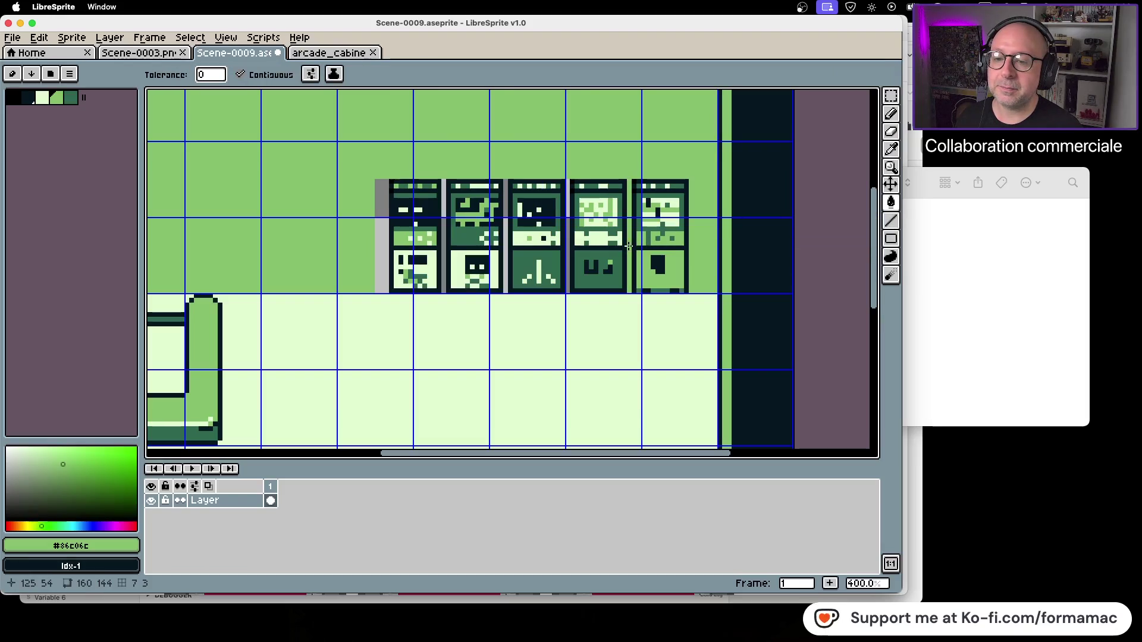
{"action": "left_click", "coordinate": [567, 253]}
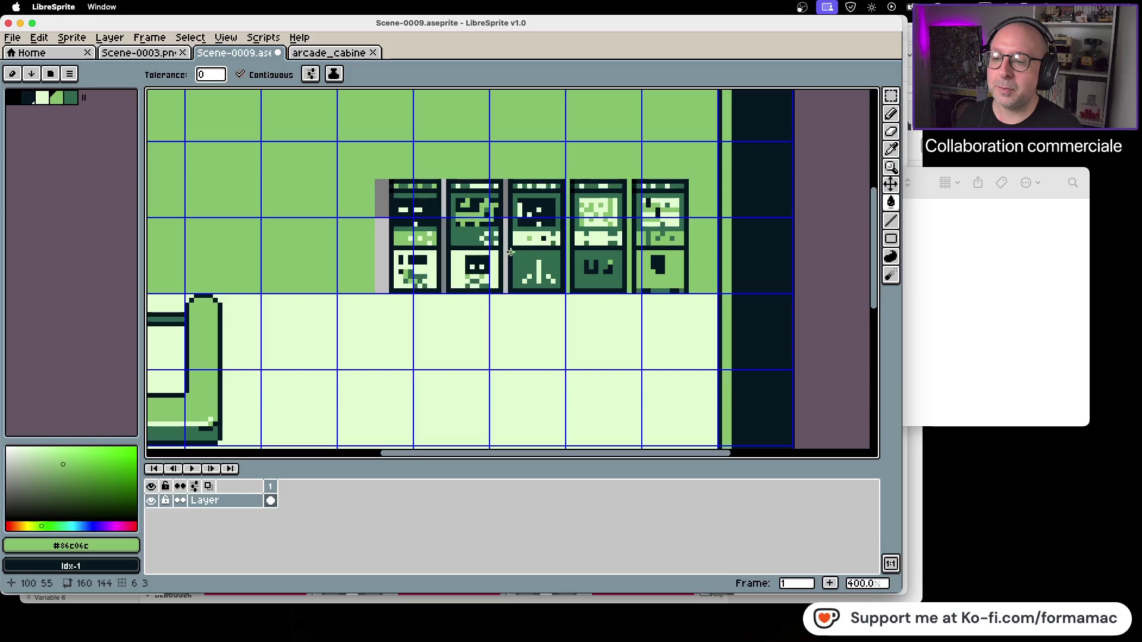
{"action": "left_click", "coordinate": [506, 252]}
{"action": "left_click", "coordinate": [441, 251]}
{"action": "left_click", "coordinate": [388, 251]}
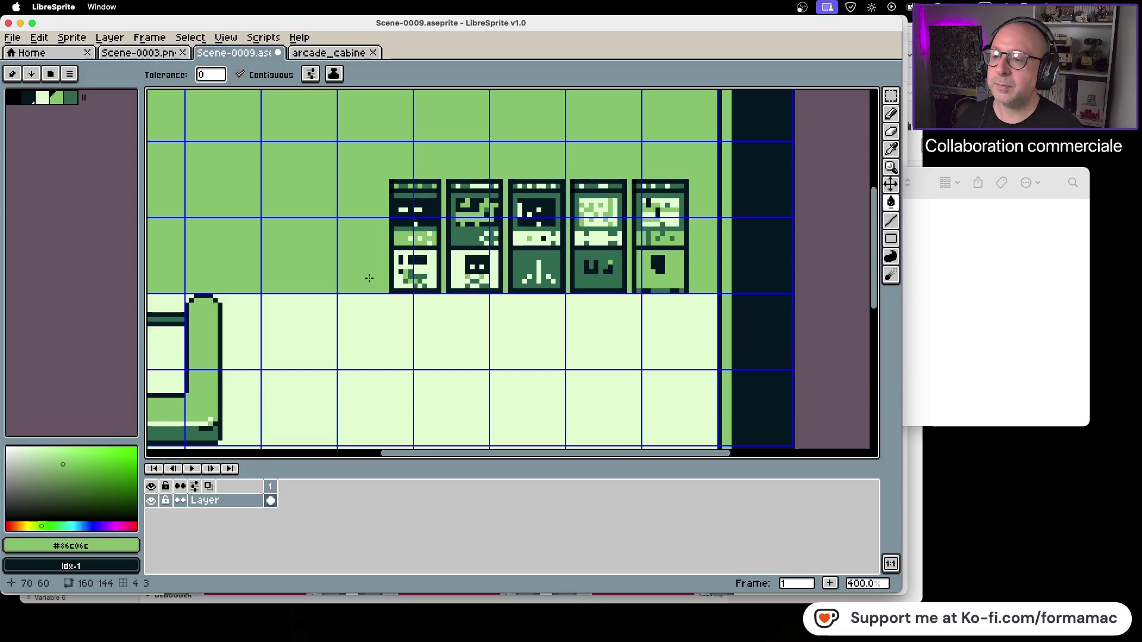
{"action": "left_click", "coordinate": [325, 55]}
{"action": "left_click", "coordinate": [173, 56]}
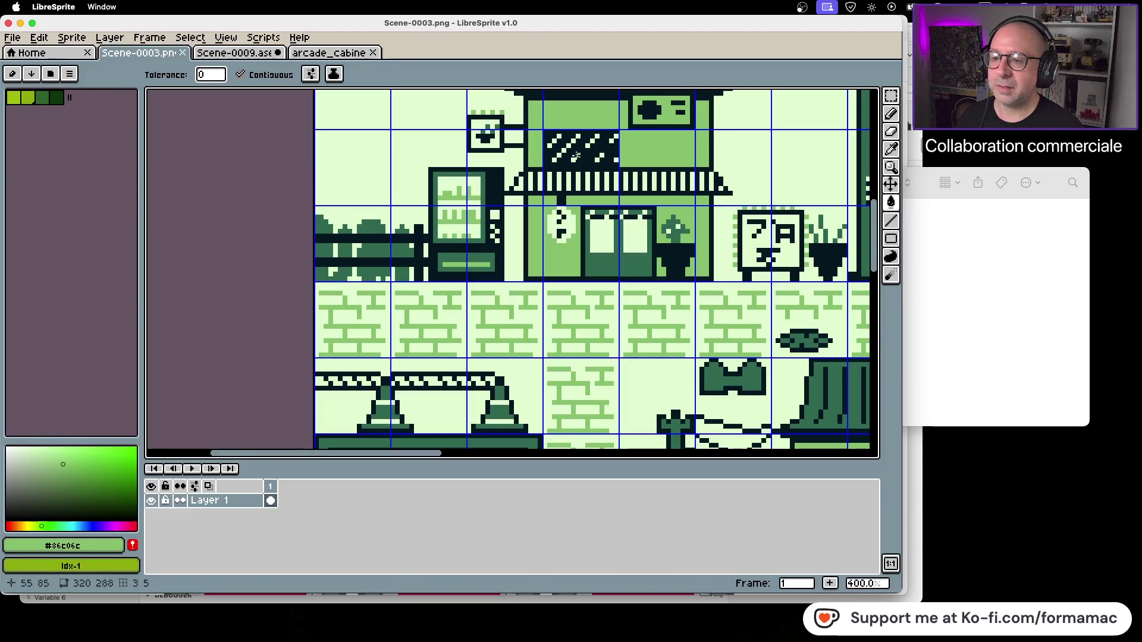
{"action": "left_click", "coordinate": [888, 97]}
{"action": "left_click_drag", "start_coordinate": [431, 171], "coordinate": [505, 282]}
{"action": "key", "text": "ctrl+c"}
{"action": "left_click", "coordinate": [235, 53]}
{"action": "key", "text": "ctrl+v"}
{"action": "left_click_drag", "start_coordinate": [481, 251], "coordinate": [376, 246]}
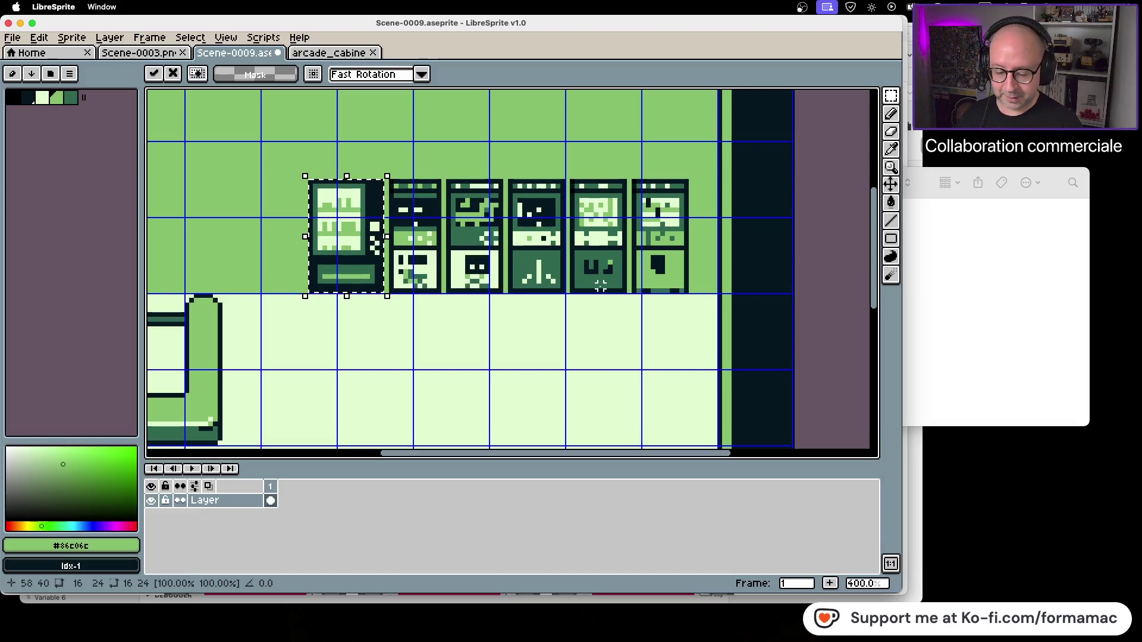
{"action": "key", "text": "Escape"}
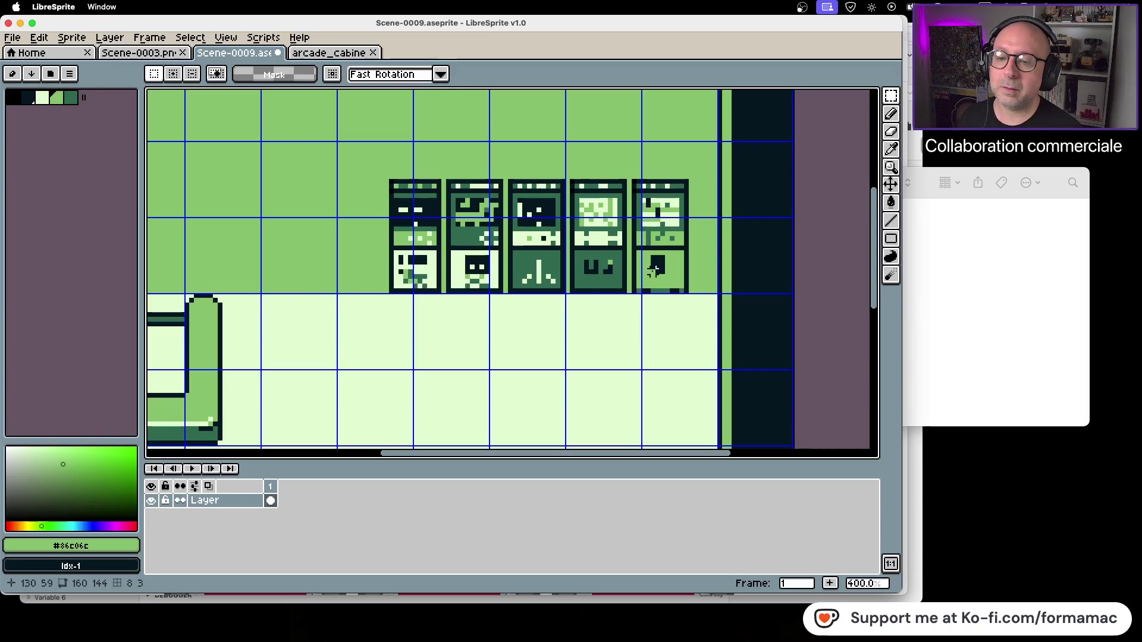
Fill the gap and notch in the fifth cabinet's screen square with the darkest colour.
{"action": "left_click", "coordinate": [890, 113]}
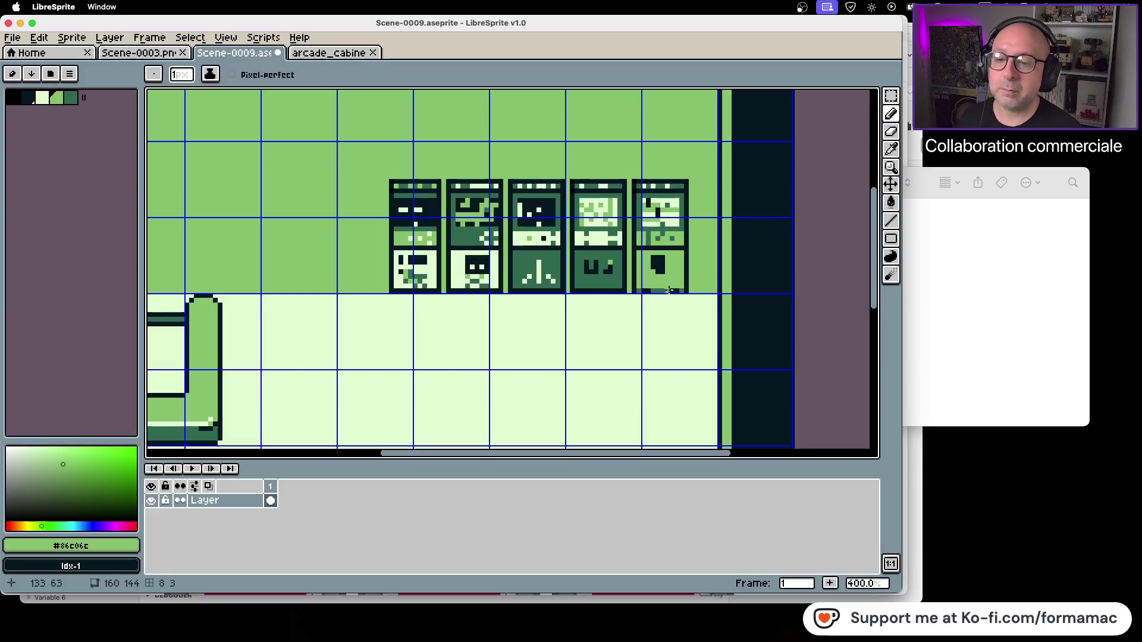
{"action": "left_click", "coordinate": [890, 149]}
{"action": "left_click", "coordinate": [684, 187]}
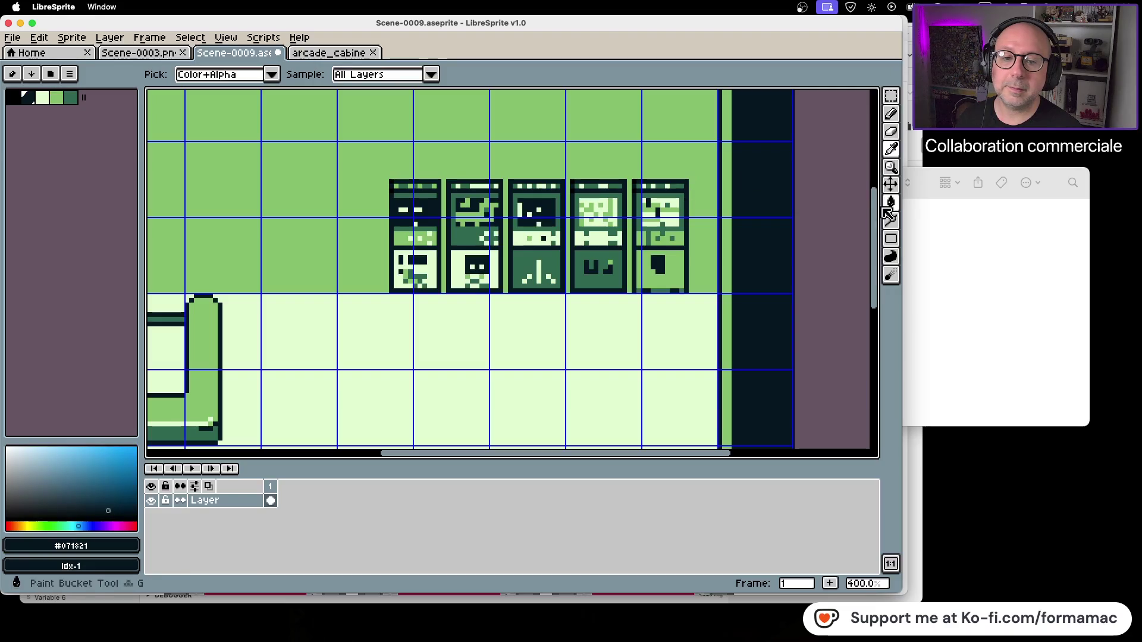
{"action": "left_click", "coordinate": [891, 202]}
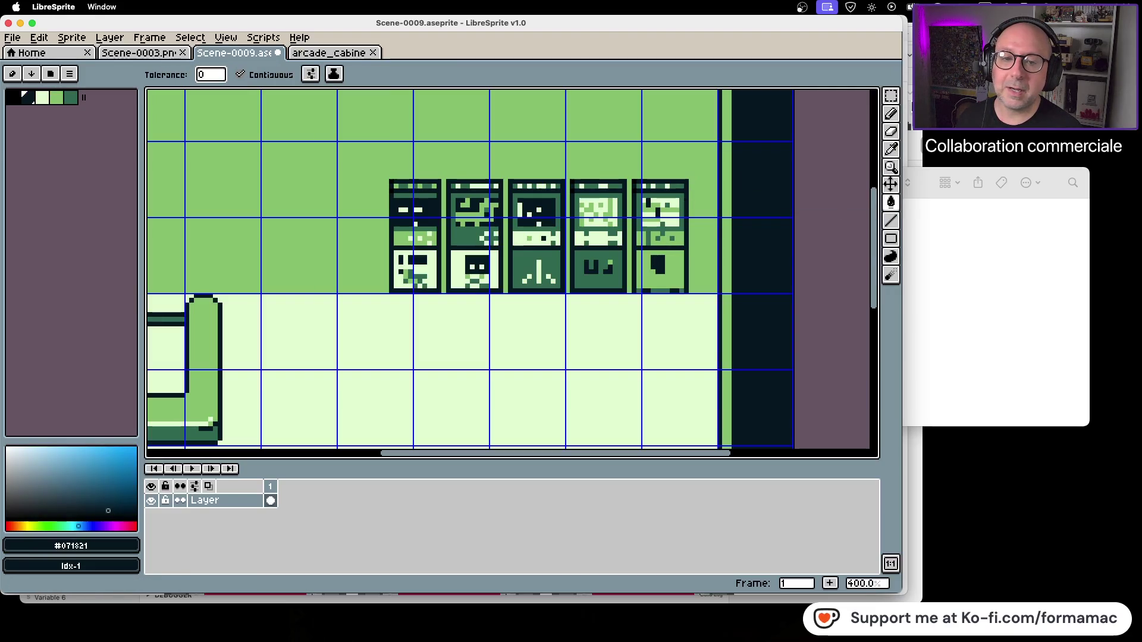
{"action": "left_click", "coordinate": [890, 114]}
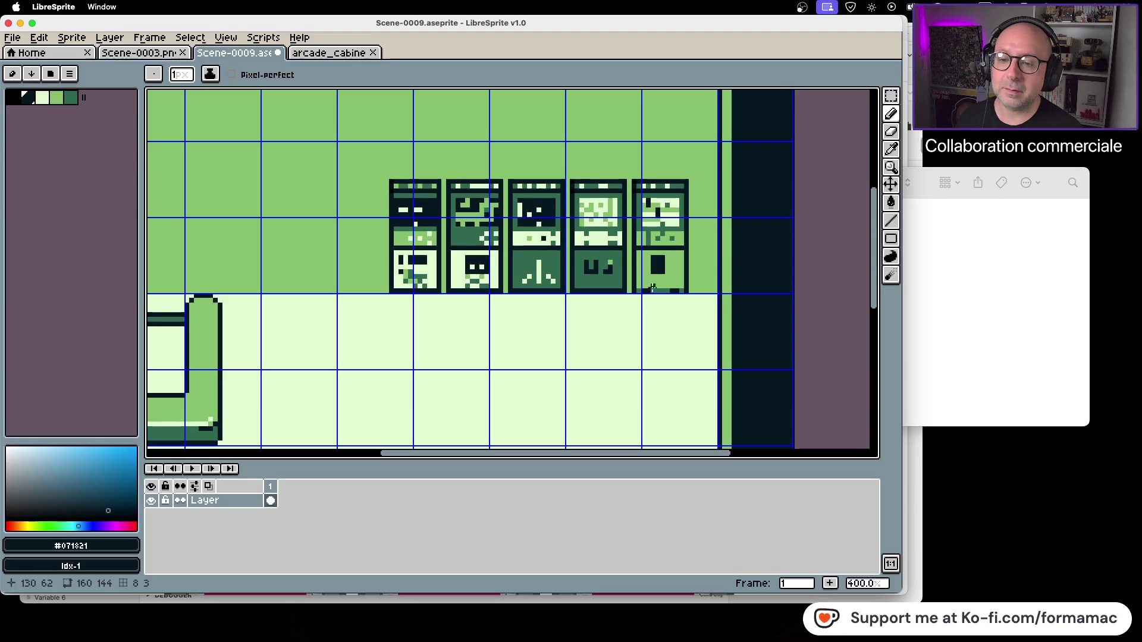
{"action": "scroll", "coordinate": [665, 282], "scroll_direction": "up", "scroll_amount": 5}
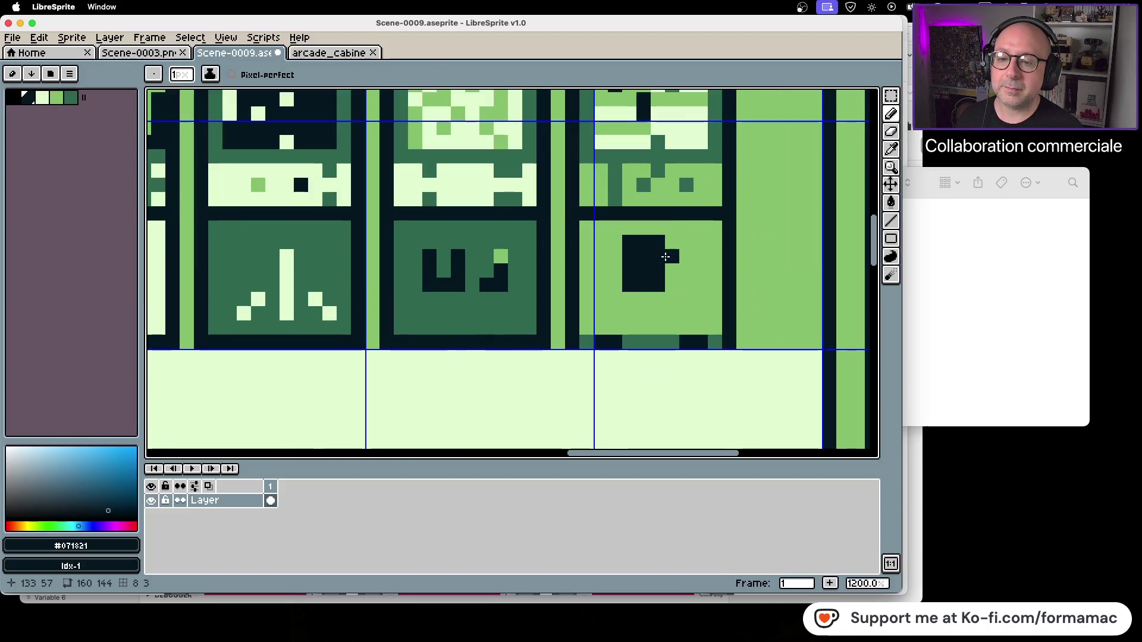
{"action": "left_click_drag", "start_coordinate": [671, 242], "coordinate": [671, 284]}
{"action": "left_click", "coordinate": [682, 243]}
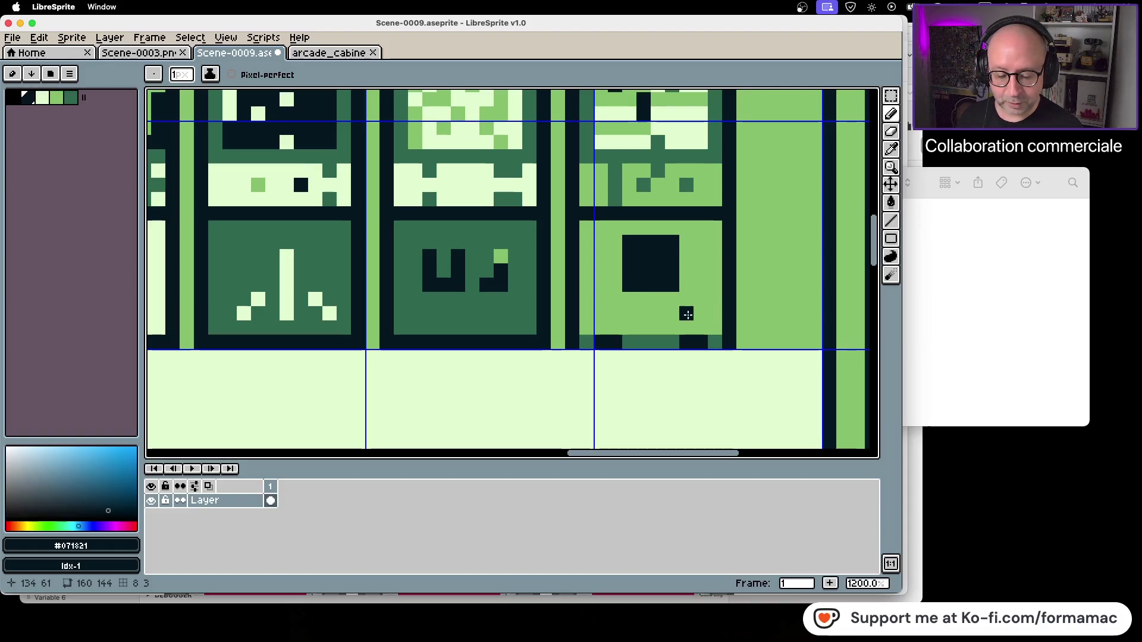
Move the third cabinet's lower-panel pattern one pixel right and commit it.
{"action": "scroll", "coordinate": [701, 315], "scroll_direction": "down", "scroll_amount": 6}
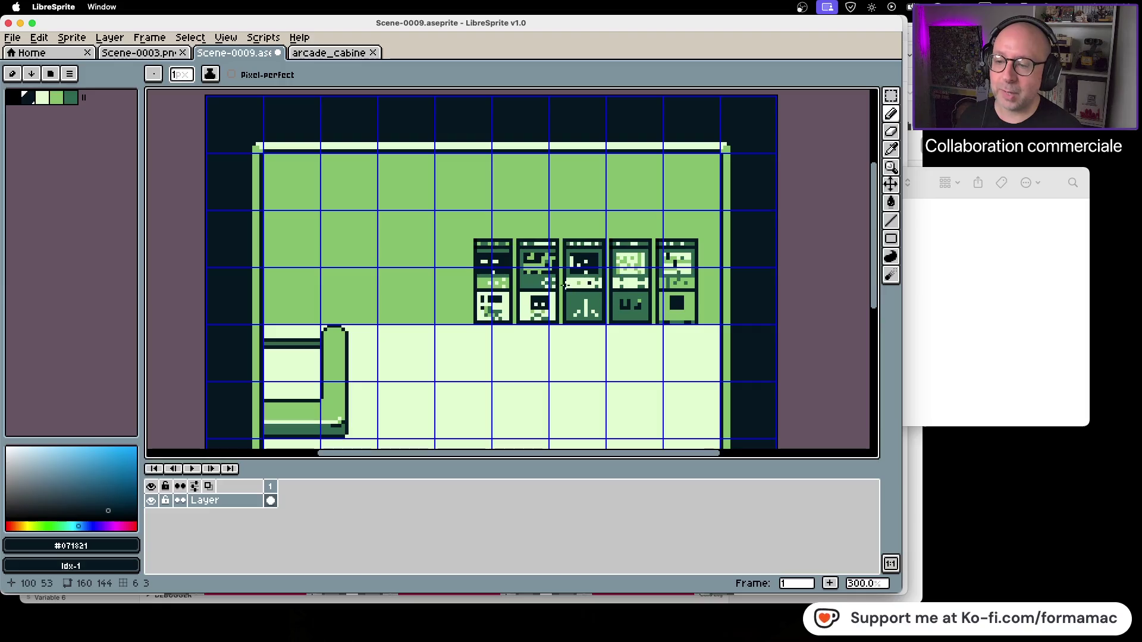
{"action": "scroll", "coordinate": [535, 289], "scroll_direction": "up", "scroll_amount": 1}
{"action": "scroll", "coordinate": [594, 290], "scroll_direction": "up", "scroll_amount": 1}
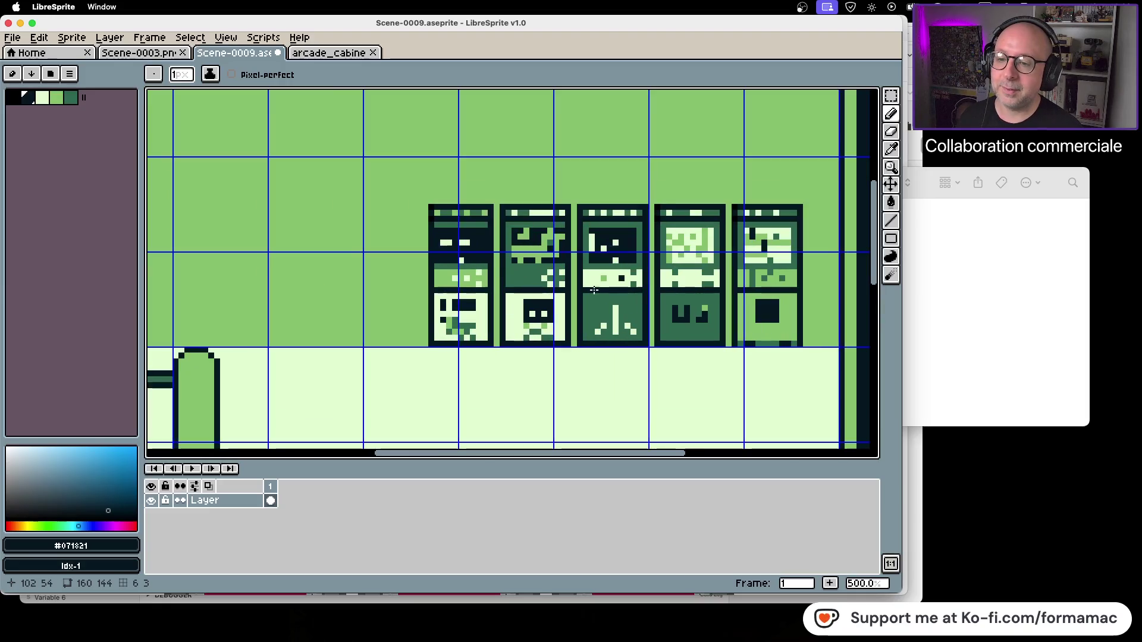
{"action": "scroll", "coordinate": [546, 281], "scroll_direction": "up", "scroll_amount": 1}
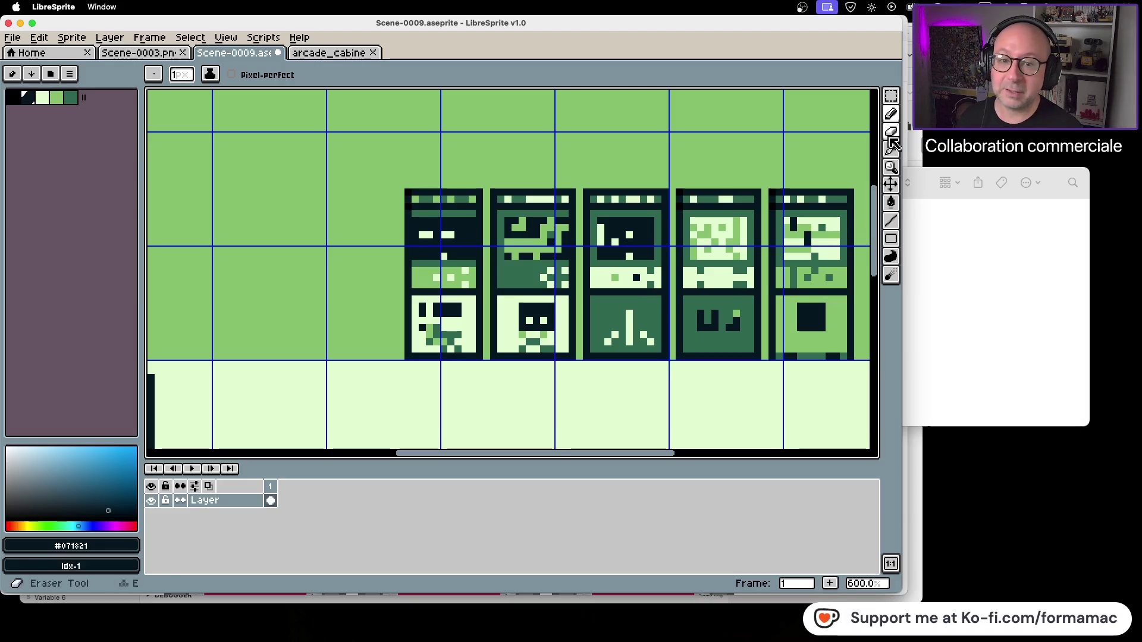
{"action": "left_click", "coordinate": [891, 95]}
{"action": "scroll", "coordinate": [608, 385], "scroll_direction": "up", "scroll_amount": 3}
{"action": "mouse_move", "coordinate": [605, 236]}
{"action": "left_mouse_down"}
{"action": "mouse_move", "coordinate": [658, 301]}
{"action": "mouse_move", "coordinate": [696, 299]}
{"action": "mouse_move", "coordinate": [665, 304]}
{"action": "left_mouse_up"}
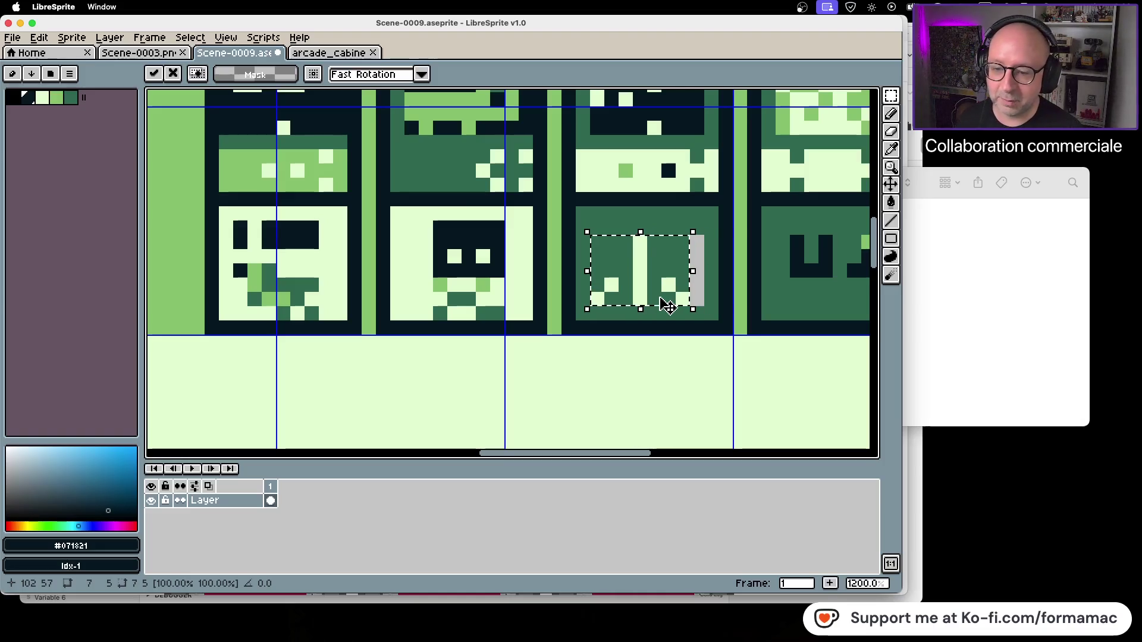
{"action": "left_click_drag", "start_coordinate": [666, 301], "coordinate": [671, 302]}
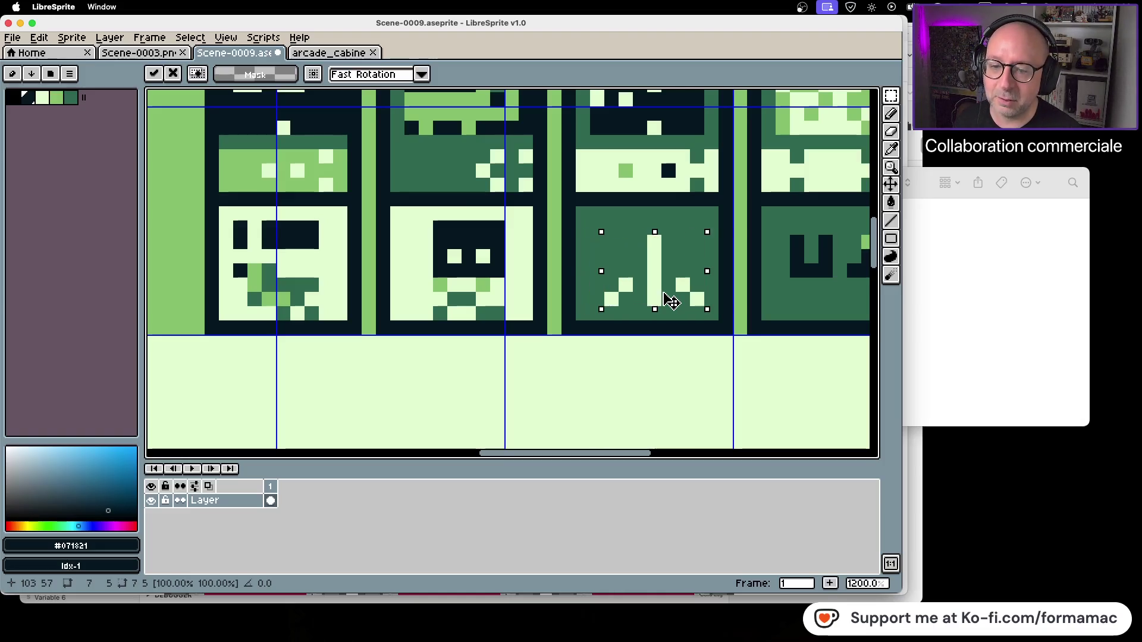
{"action": "left_click", "coordinate": [653, 352]}
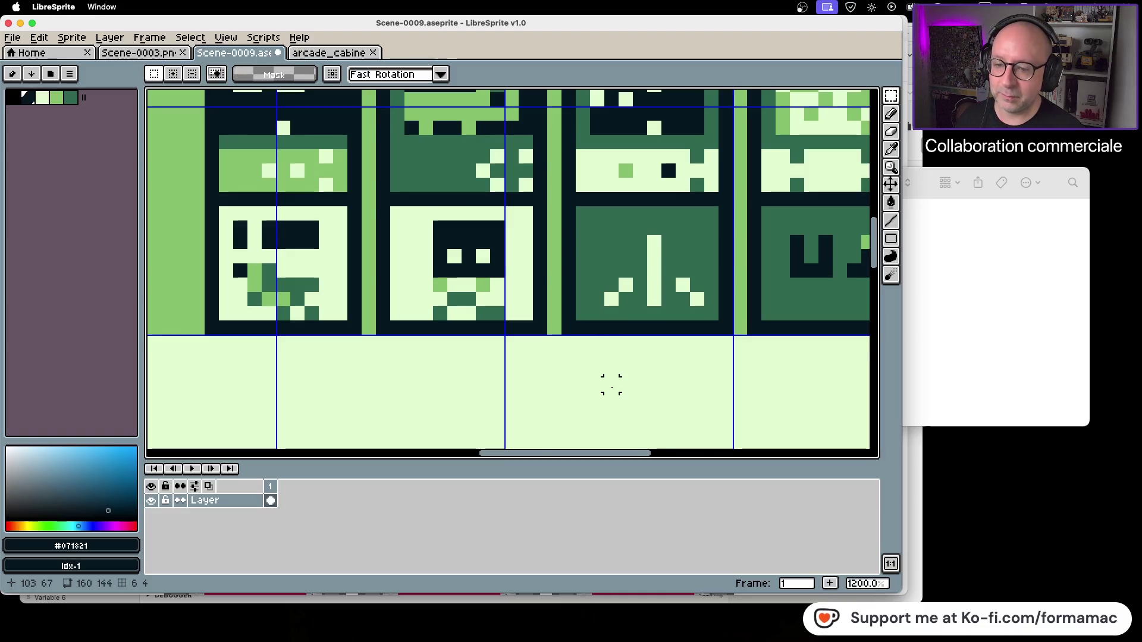
{"action": "scroll", "coordinate": [597, 413], "scroll_direction": "down", "scroll_amount": 2}
{"action": "scroll", "coordinate": [611, 387], "scroll_direction": "down", "scroll_amount": 2}
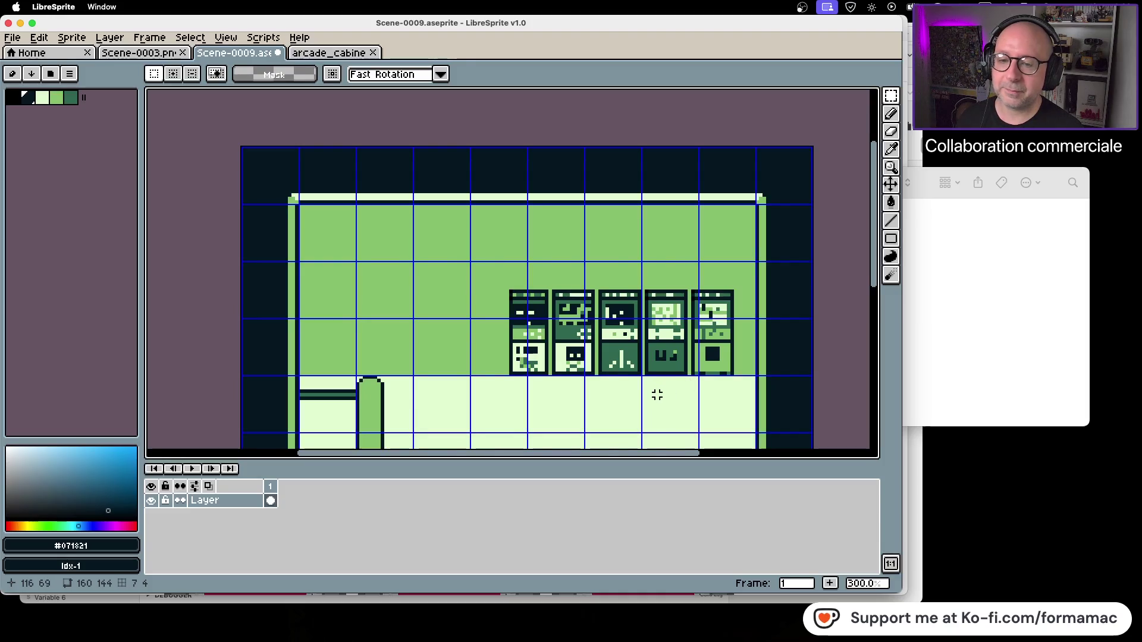
{"action": "scroll", "coordinate": [654, 394], "scroll_direction": "down", "scroll_amount": 1}
{"action": "scroll", "coordinate": [621, 374], "scroll_direction": "down", "scroll_amount": 3}
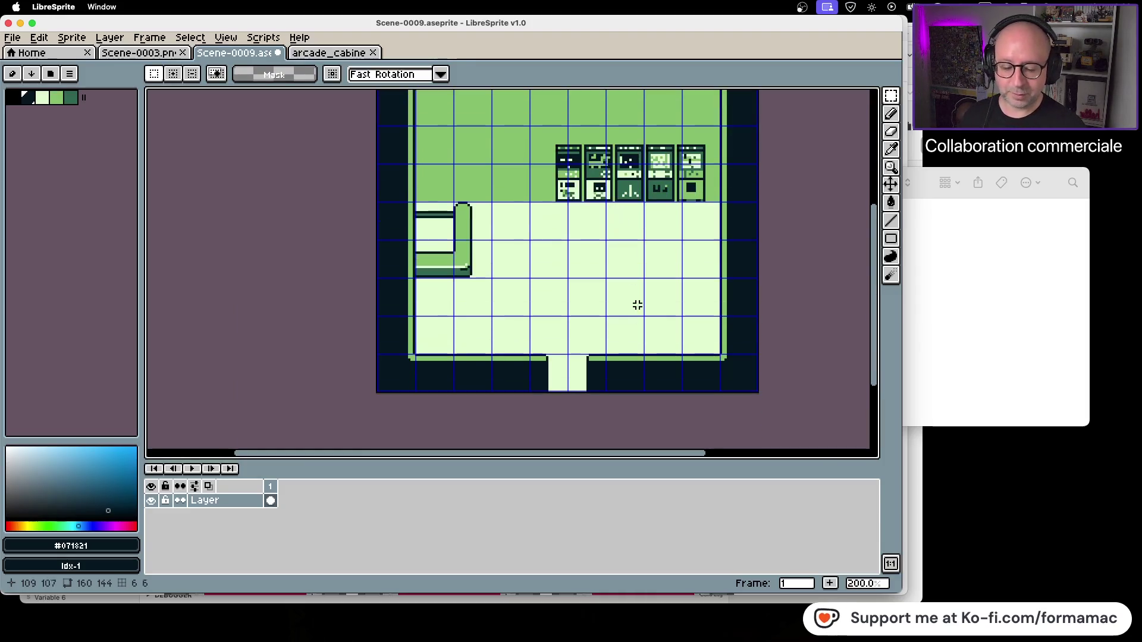
Look over the wall, cabinets and couch, then save Scene-0009.aseprite.
{"action": "mouse_move", "coordinate": [656, 270]}
{"action": "left_mouse_down"}
{"action": "mouse_move", "coordinate": [627, 334]}
{"action": "mouse_move", "coordinate": [642, 277]}
{"action": "left_mouse_up"}
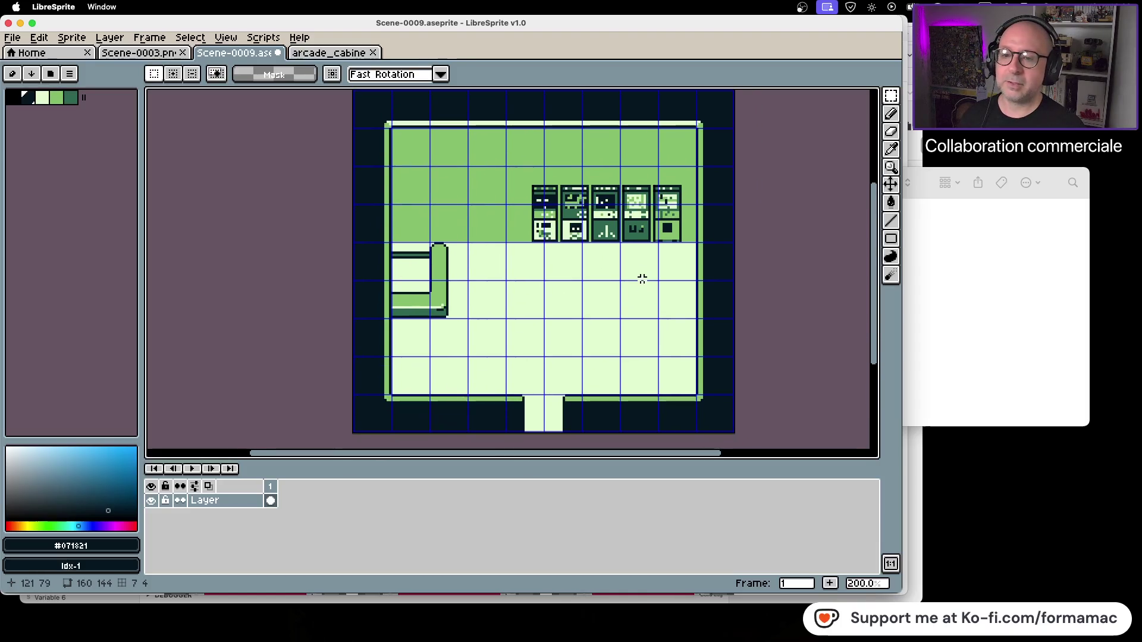
{"action": "scroll", "coordinate": [644, 308], "scroll_direction": "down", "scroll_amount": 1}
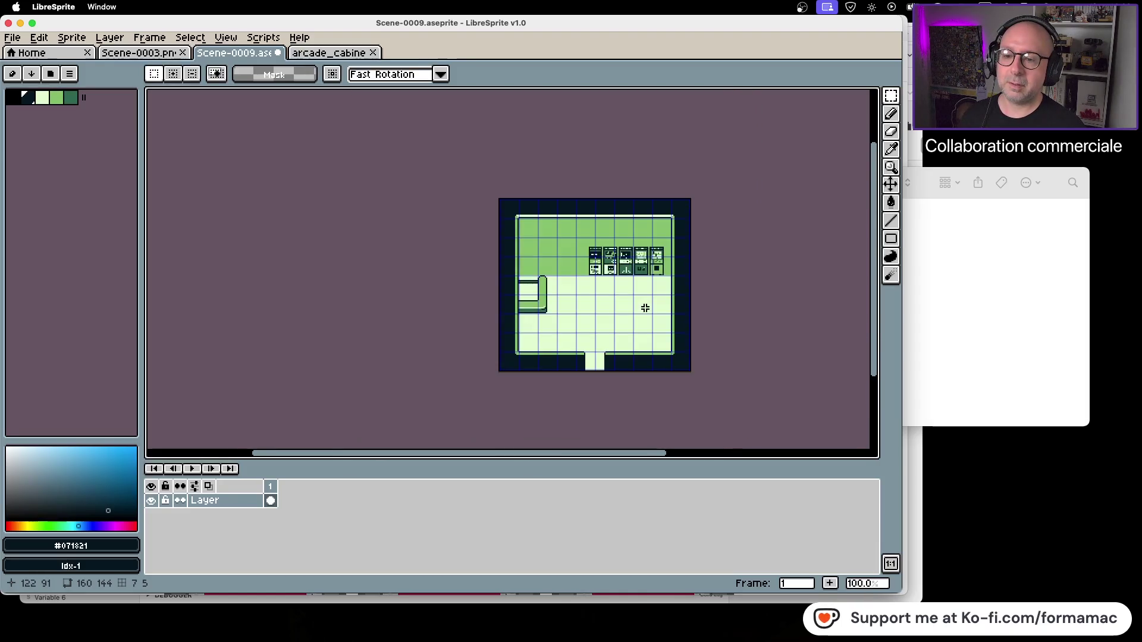
{"action": "scroll", "coordinate": [645, 308], "scroll_direction": "up", "scroll_amount": 2}
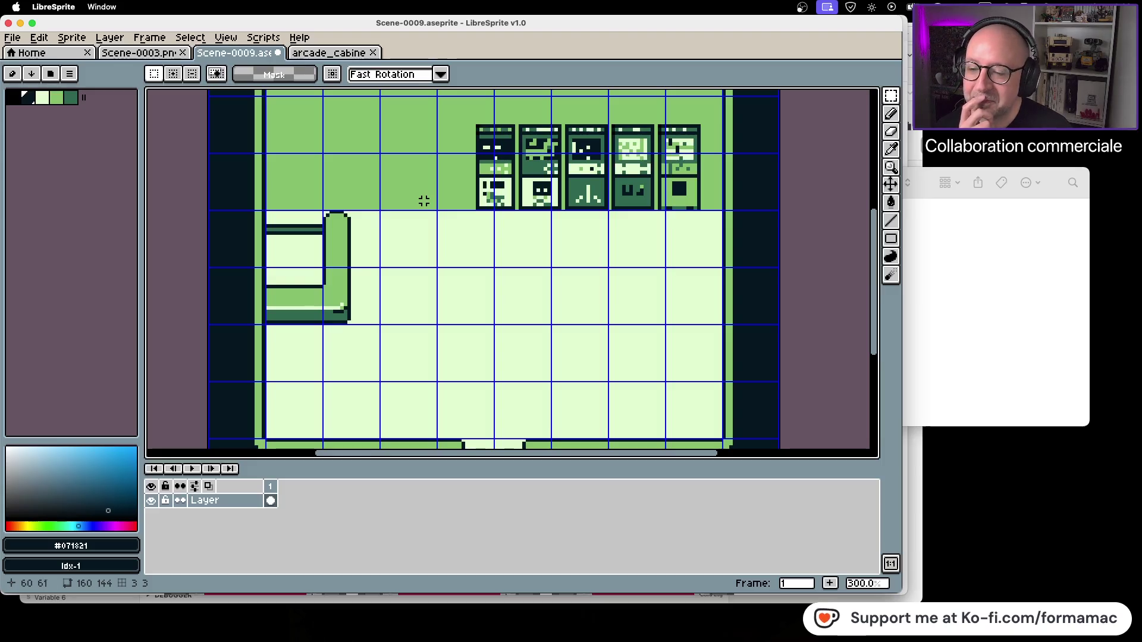
{"action": "scroll", "coordinate": [423, 217], "scroll_direction": "down", "scroll_amount": 2}
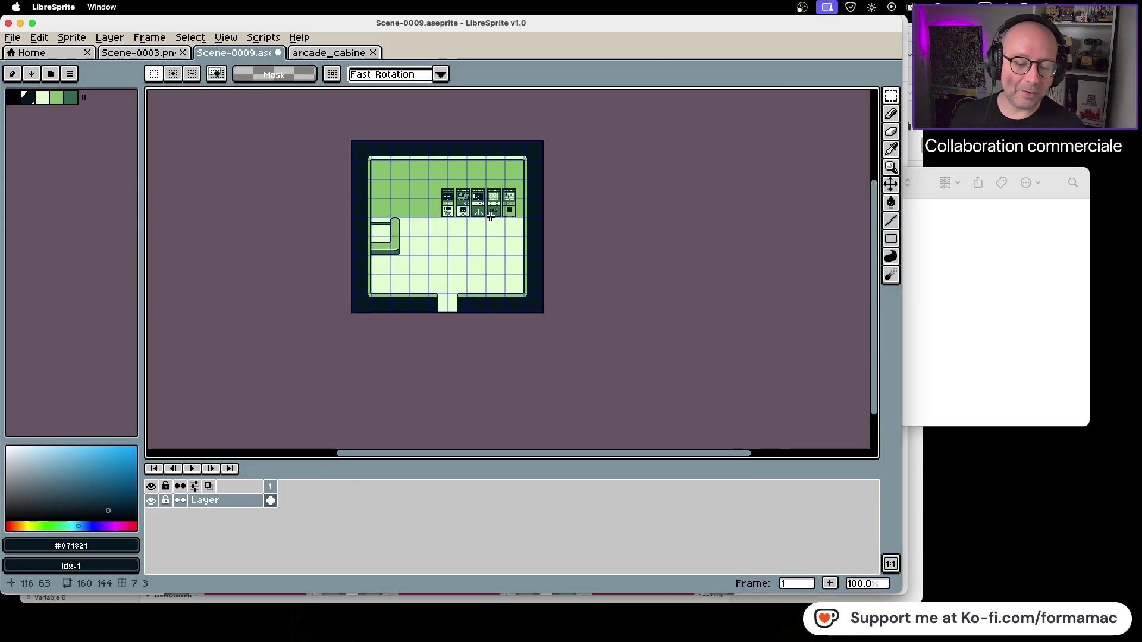
{"action": "scroll", "coordinate": [535, 235], "scroll_direction": "up", "scroll_amount": 4}
{"action": "mouse_move", "coordinate": [478, 239]}
{"action": "left_mouse_down"}
{"action": "mouse_move", "coordinate": [515, 286]}
{"action": "mouse_move", "coordinate": [556, 257]}
{"action": "left_mouse_up"}
{"action": "scroll", "coordinate": [548, 263], "scroll_direction": "down", "scroll_amount": 2}
{"action": "key", "text": "super+s"}
{"action": "scroll", "coordinate": [546, 263], "scroll_direction": "down", "scroll_amount": 1}
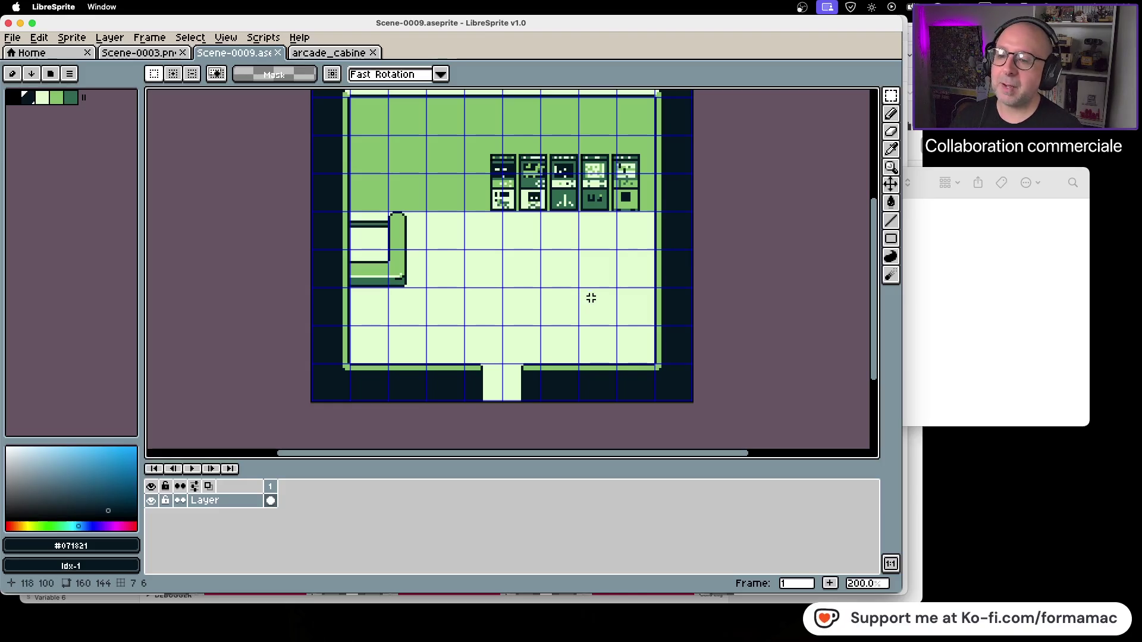
Close the arcade_cabinets.png sheet and redraw two pixels on the third cabinet.
{"action": "left_click", "coordinate": [349, 55]}
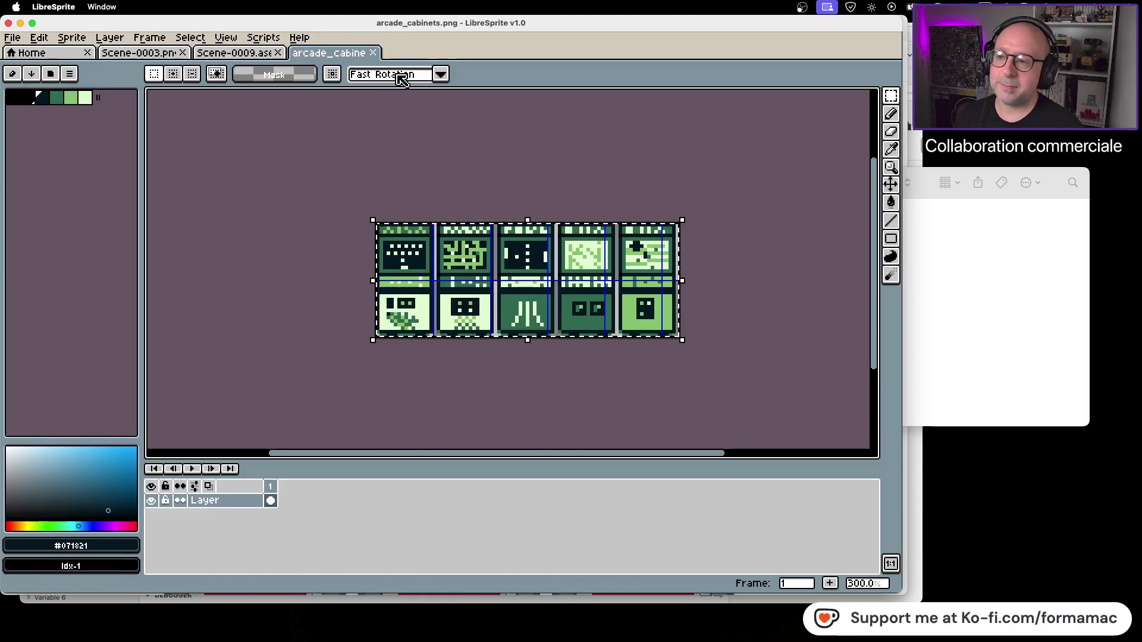
{"action": "left_click", "coordinate": [373, 53]}
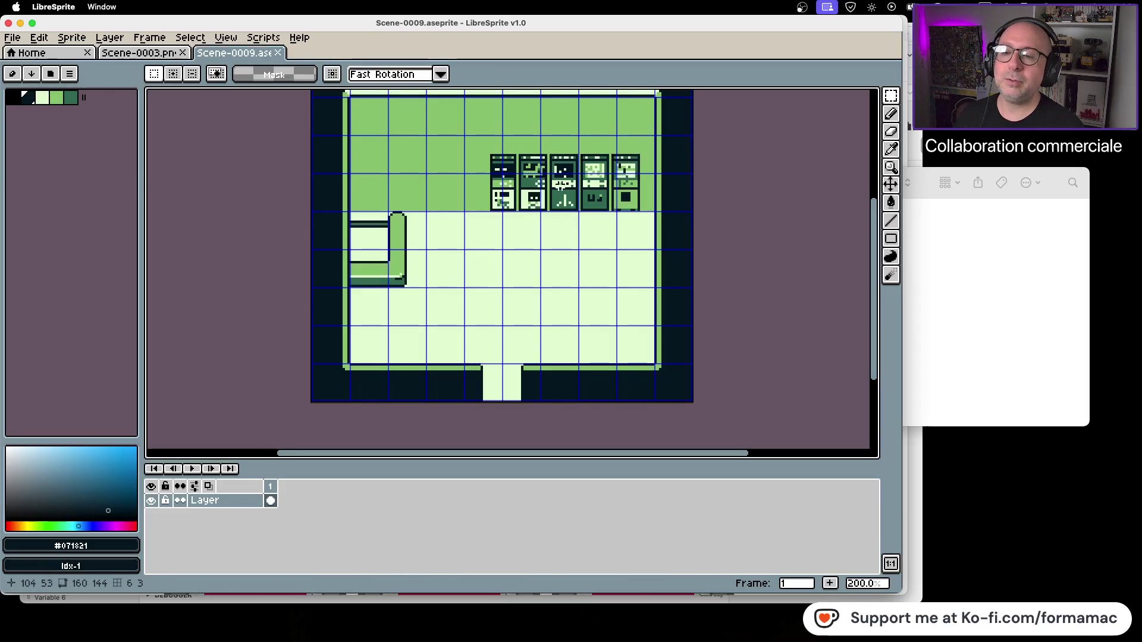
{"action": "scroll", "coordinate": [561, 187], "scroll_direction": "up", "scroll_amount": 1}
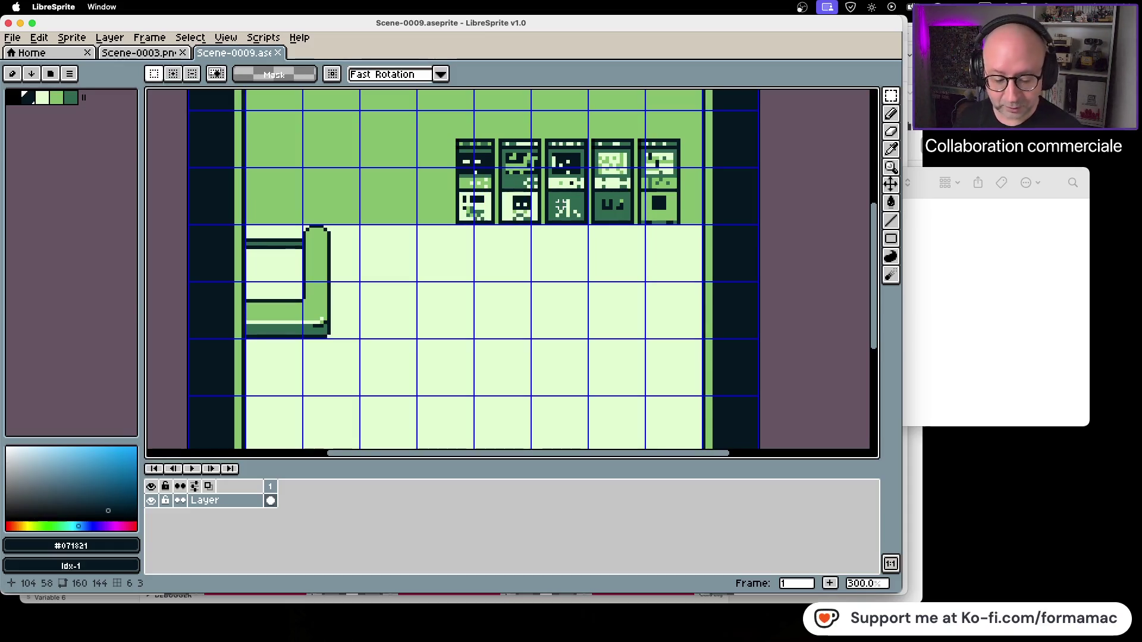
{"action": "left_click", "coordinate": [558, 184]}
{"action": "left_click", "coordinate": [558, 180]}
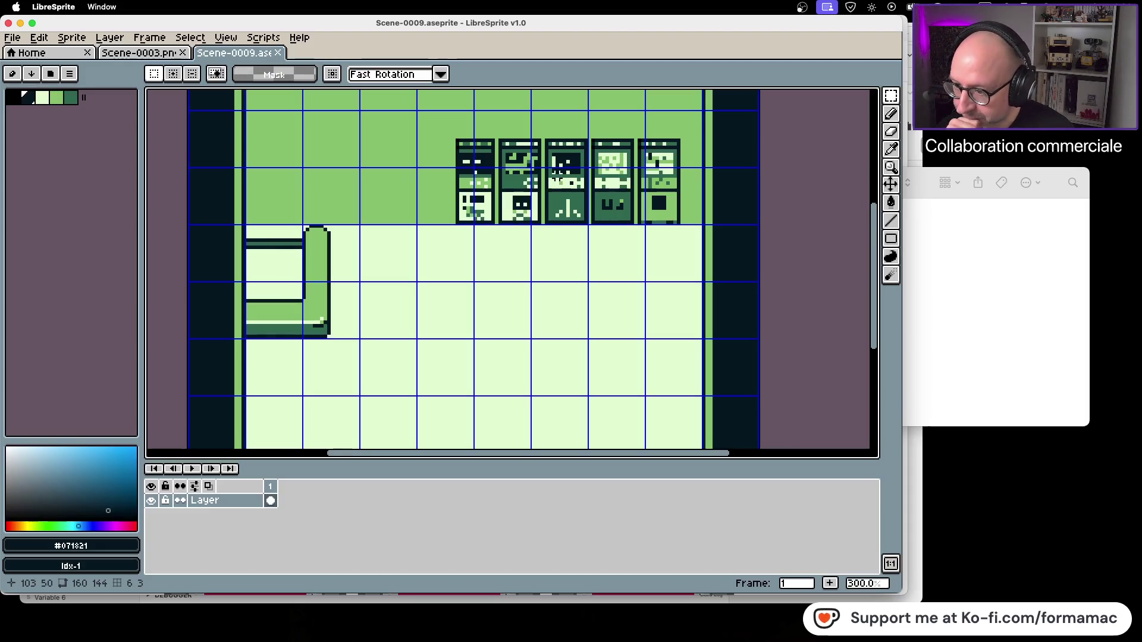
Check Scene-0003, return to Scene-0009, and bring the Finder window forward.
{"action": "left_click", "coordinate": [138, 55]}
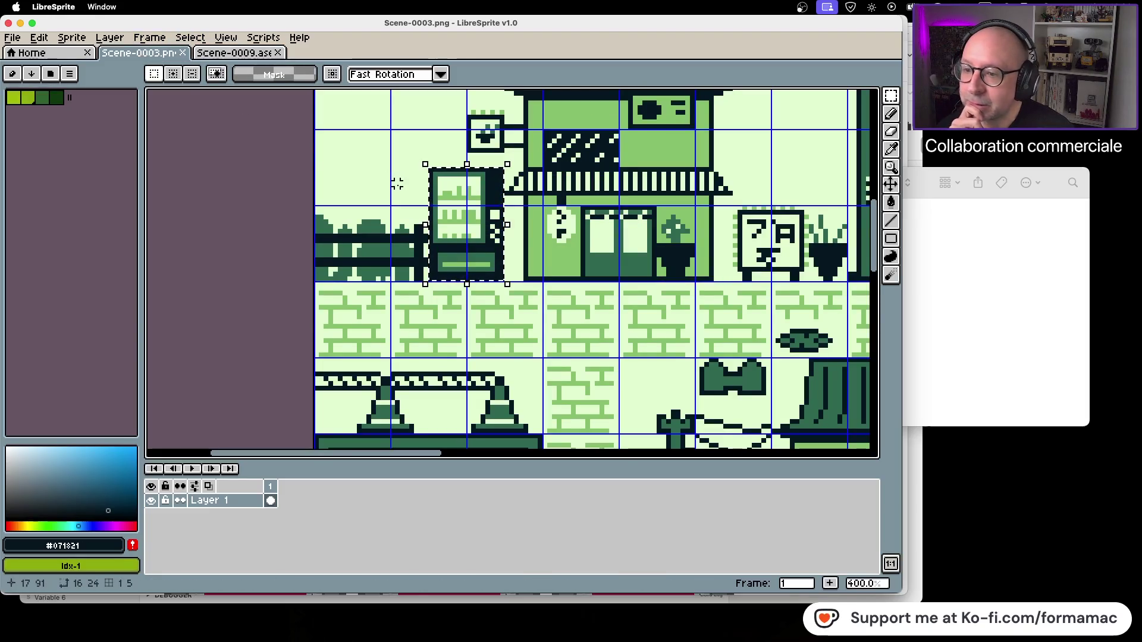
{"action": "scroll", "coordinate": [580, 202], "scroll_direction": "down", "scroll_amount": 3}
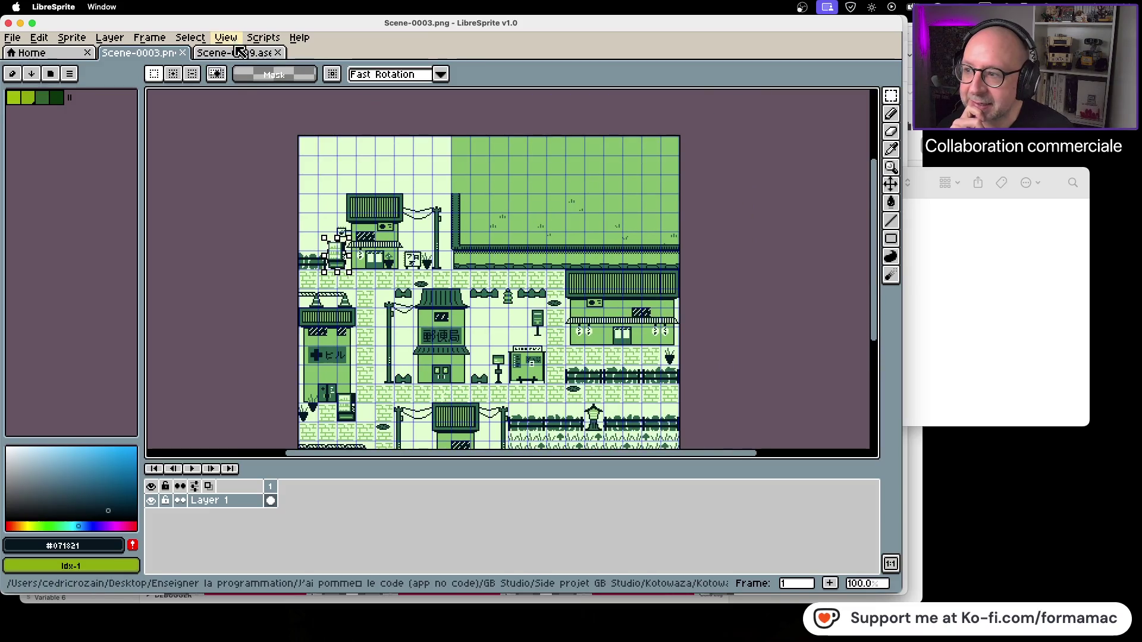
{"action": "left_click", "coordinate": [233, 52]}
{"action": "left_click", "coordinate": [1010, 311]}
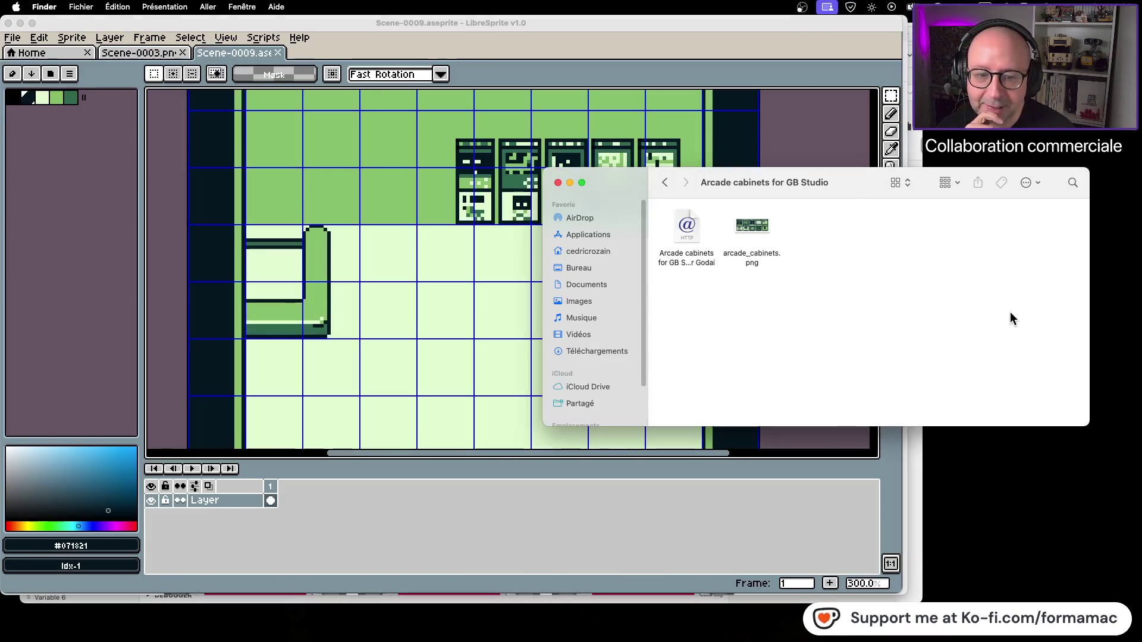
Navigate via the Graphismes folder into seven_eleven_gbstudio_tileset.
{"action": "left_click", "coordinate": [665, 183]}
{"action": "left_click", "coordinate": [666, 182]}
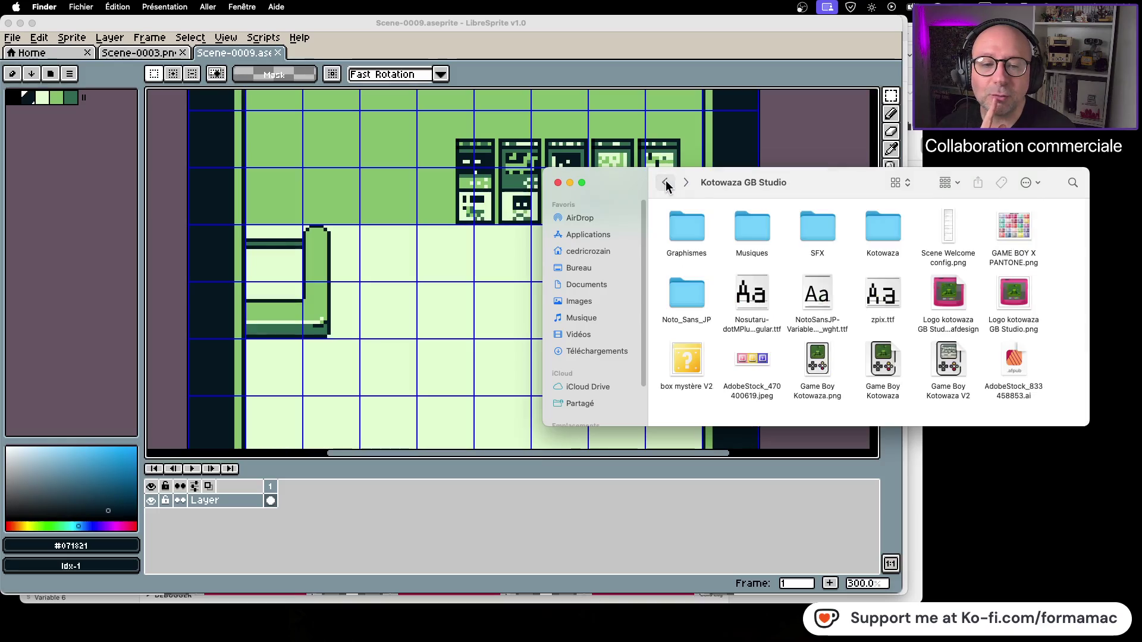
{"action": "double_click", "coordinate": [690, 233]}
{"action": "scroll", "coordinate": [748, 266], "scroll_direction": "up", "scroll_amount": 5}
{"action": "scroll", "coordinate": [749, 266], "scroll_direction": "up", "scroll_amount": 5}
{"action": "left_click", "coordinate": [816, 231]}
{"action": "double_click", "coordinate": [816, 231]}
Quick Look preview inside_example_big.png and seven_eleven_tileset.png.
{"action": "left_click", "coordinate": [688, 234]}
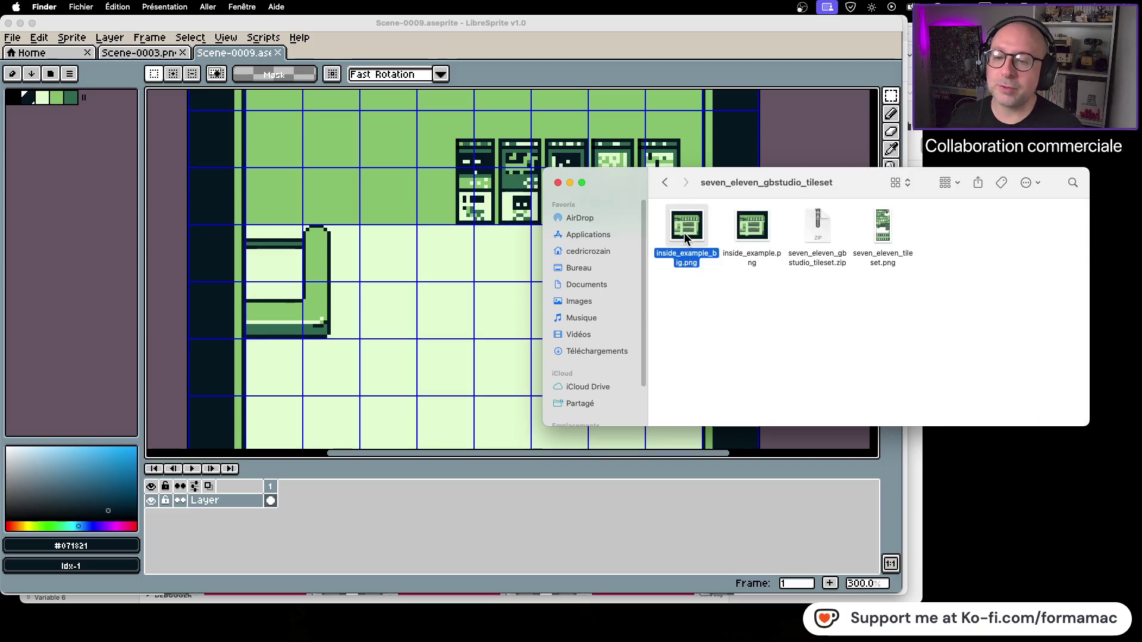
{"action": "key", "text": "space"}
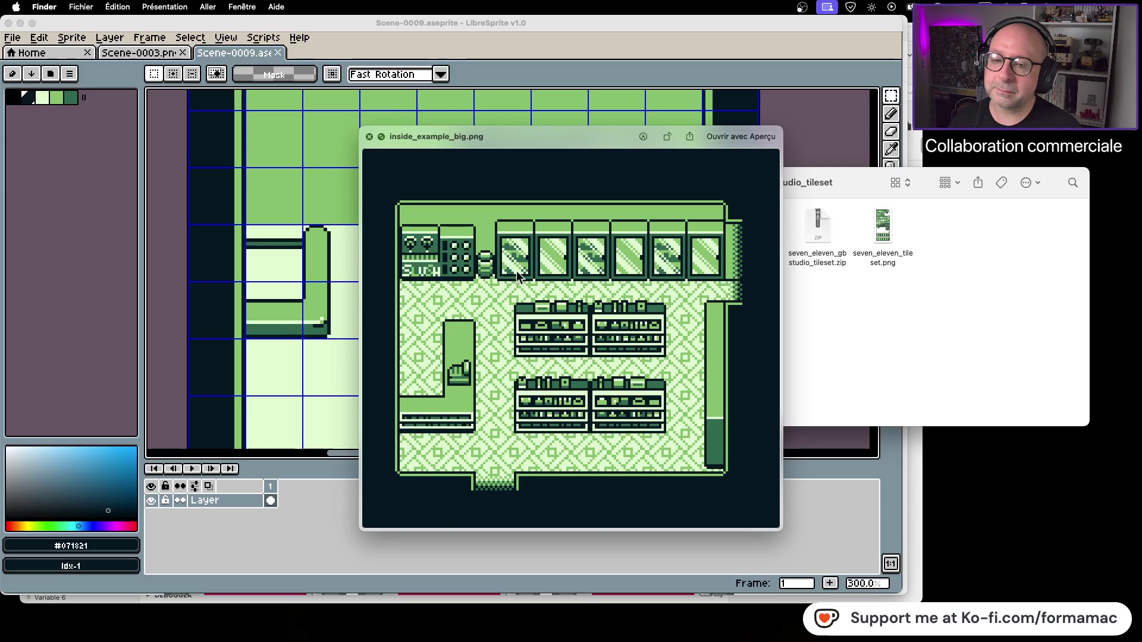
{"action": "key", "text": "space"}
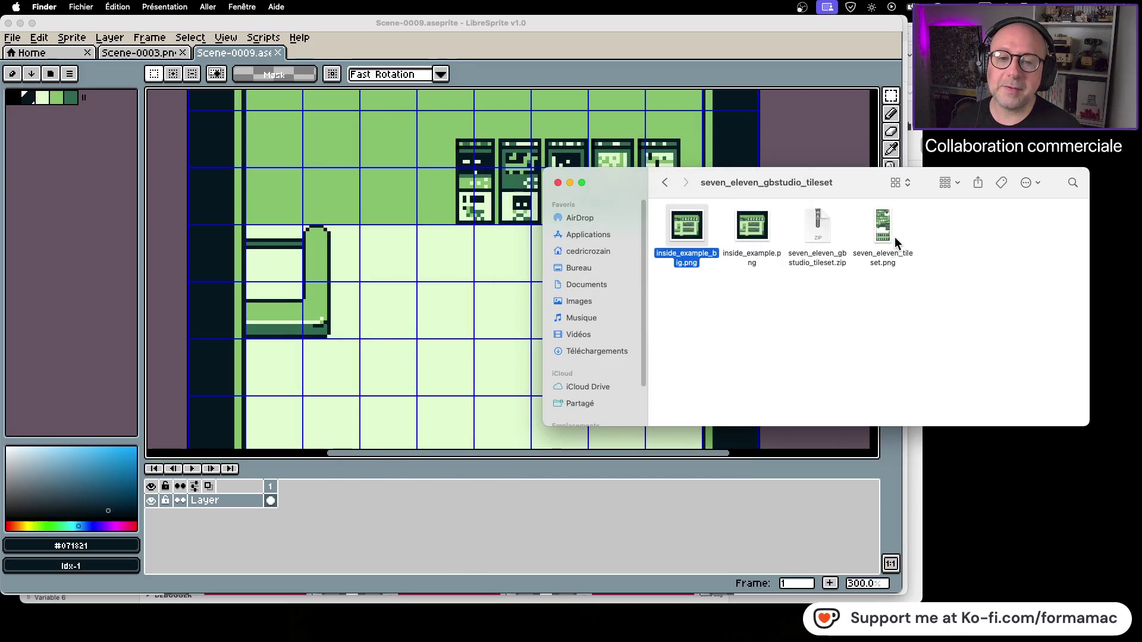
{"action": "left_click", "coordinate": [884, 235]}
{"action": "key", "text": "space"}
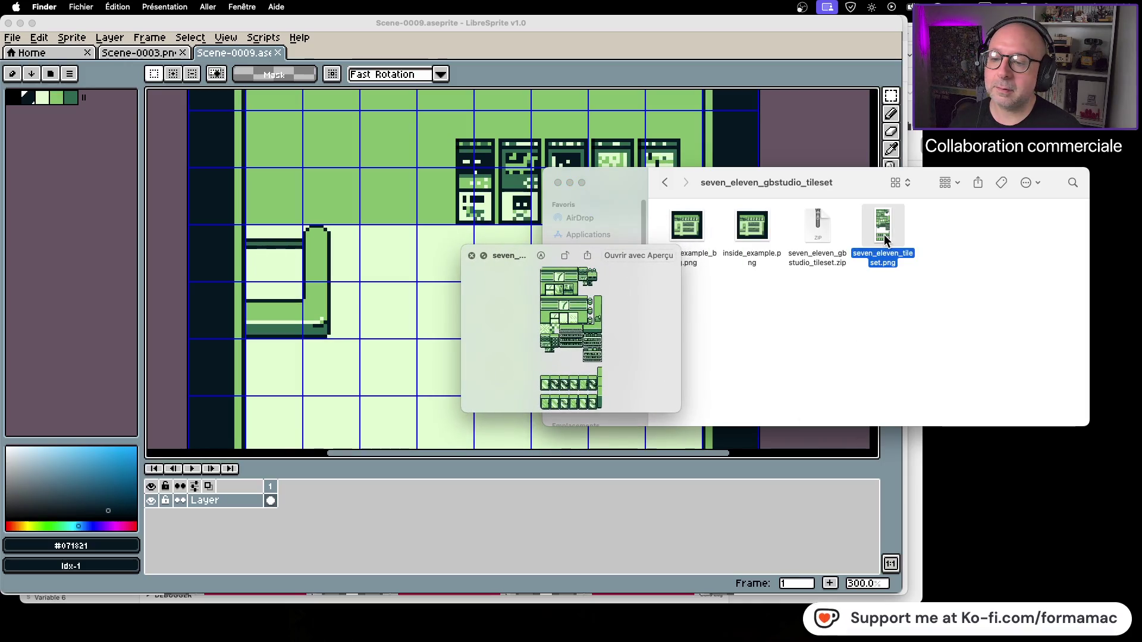
{"action": "key", "text": "space"}
Open seven_eleven_tileset.png in LibreSprite via Open With.
{"action": "right_click", "coordinate": [884, 234]}
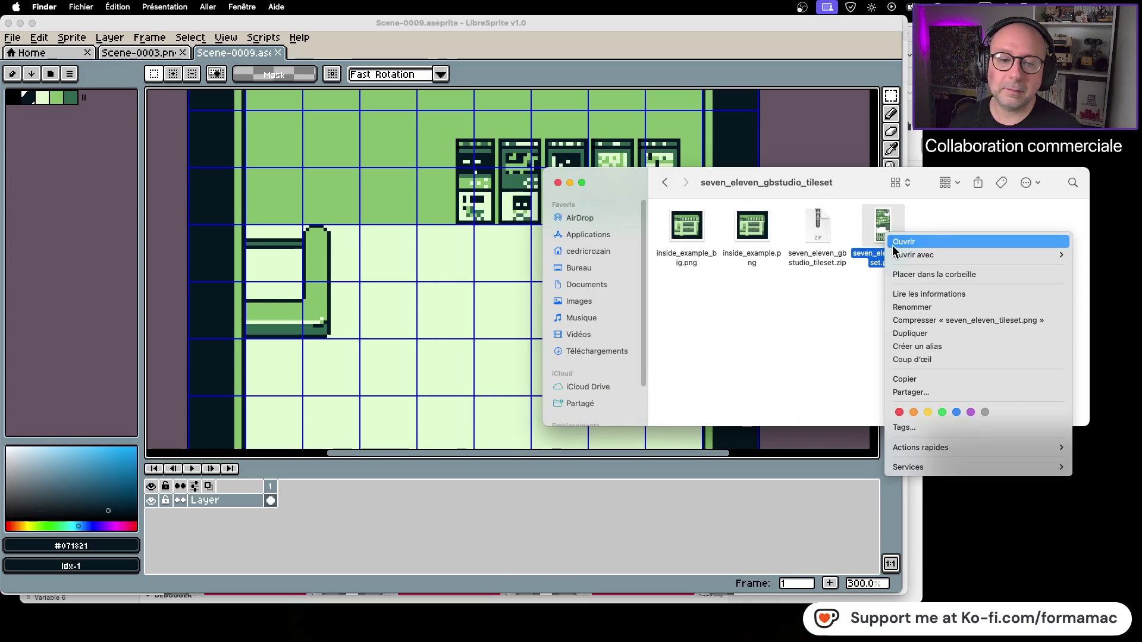
{"action": "mouse_move", "coordinate": [892, 254]}
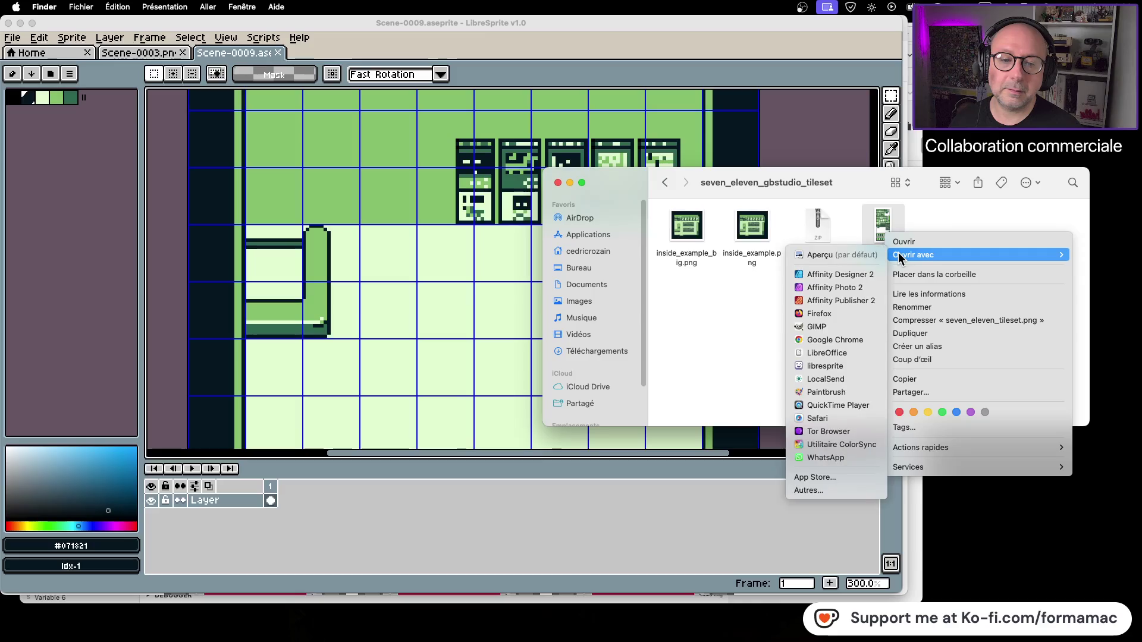
{"action": "left_click", "coordinate": [856, 363]}
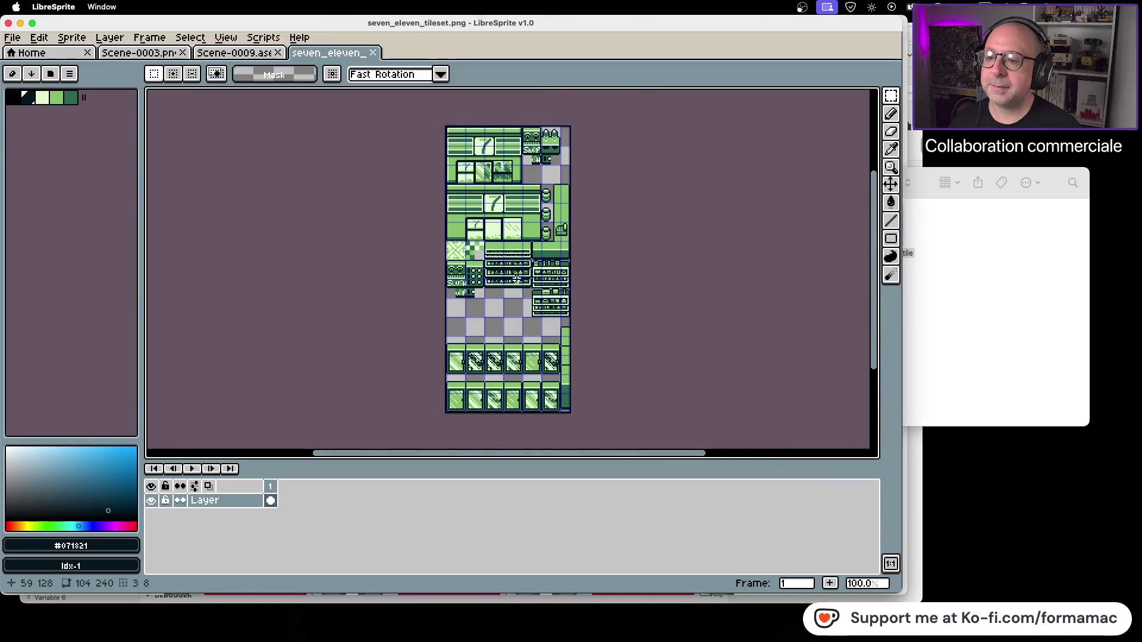
Pan across the tileset to its top tiles and marquee-select the 16×24 keypad tile.
{"action": "scroll", "coordinate": [491, 289], "scroll_direction": "up", "scroll_amount": 3}
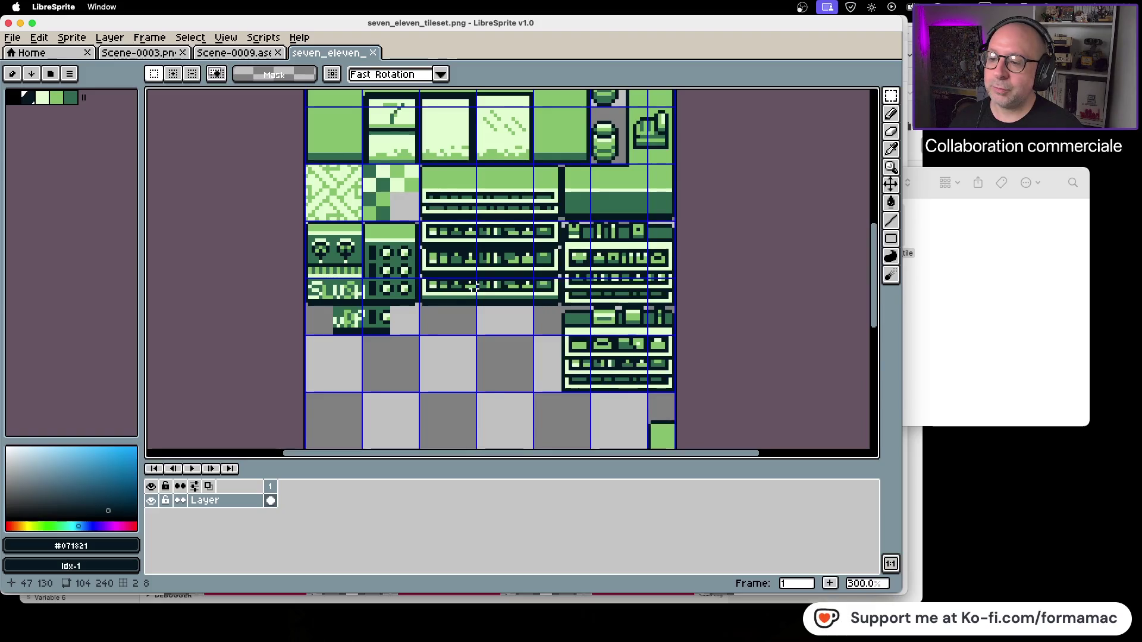
{"action": "scroll", "coordinate": [473, 288], "scroll_direction": "down", "scroll_amount": 2}
{"action": "scroll", "coordinate": [470, 288], "scroll_direction": "up", "scroll_amount": 1}
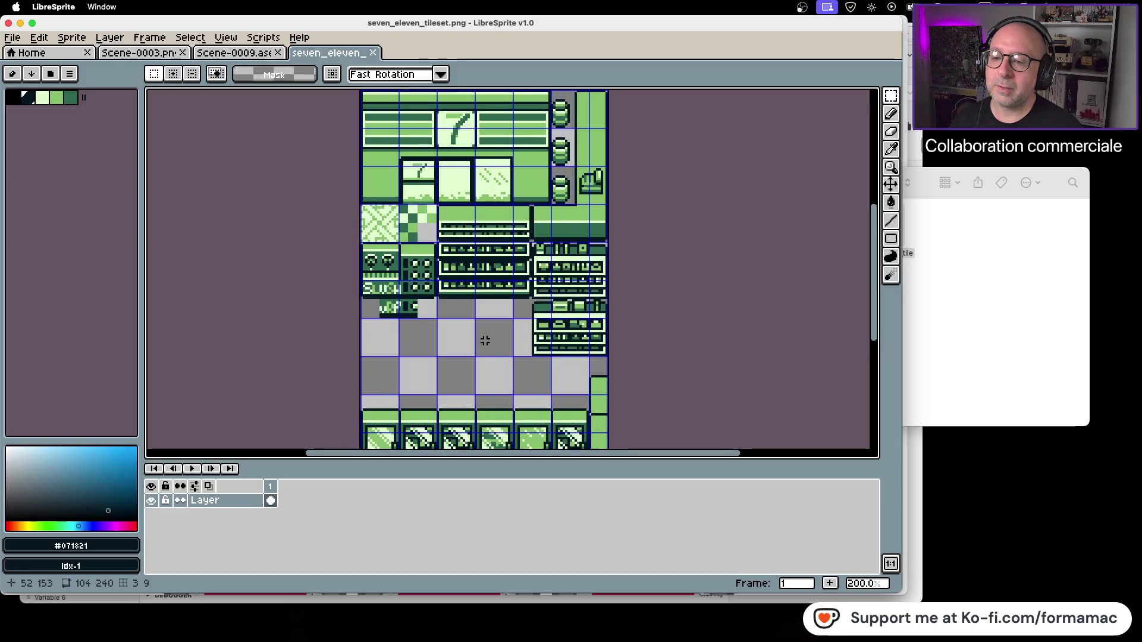
{"action": "left_click_drag", "start_coordinate": [486, 341], "coordinate": [468, 242]}
{"action": "mouse_move", "coordinate": [472, 262]}
{"action": "left_mouse_down"}
{"action": "mouse_move", "coordinate": [465, 192]}
{"action": "mouse_move", "coordinate": [533, 345]}
{"action": "mouse_move", "coordinate": [543, 434]}
{"action": "left_mouse_up"}
{"action": "left_click_drag", "start_coordinate": [603, 243], "coordinate": [564, 338]}
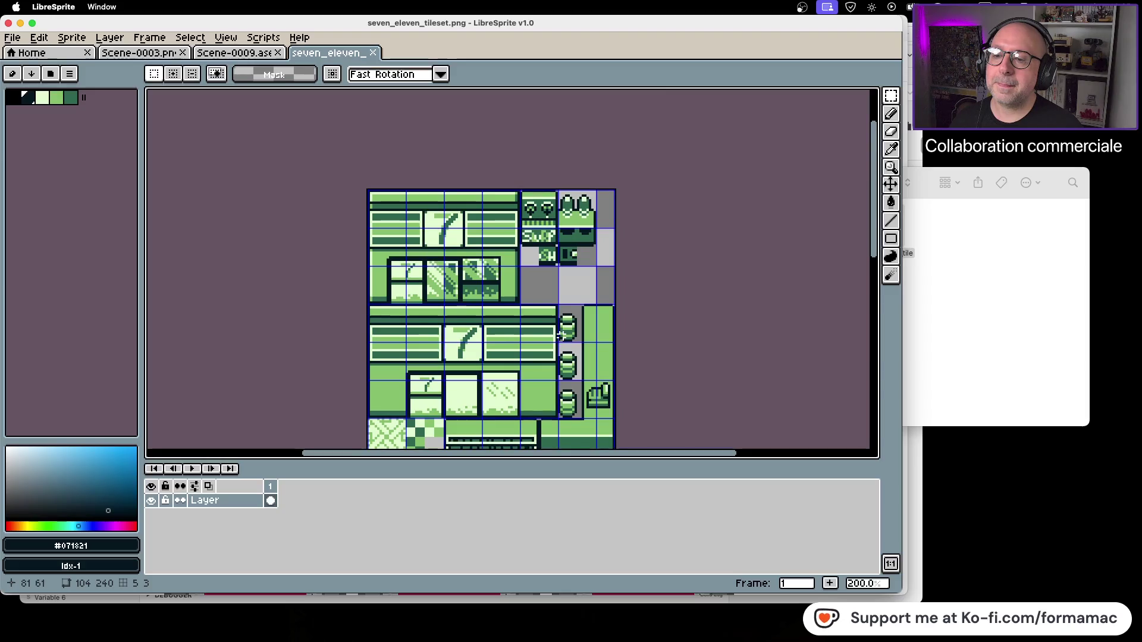
{"action": "scroll", "coordinate": [561, 336], "scroll_direction": "down", "scroll_amount": 10}
{"action": "scroll", "coordinate": [493, 368], "scroll_direction": "up", "scroll_amount": 12}
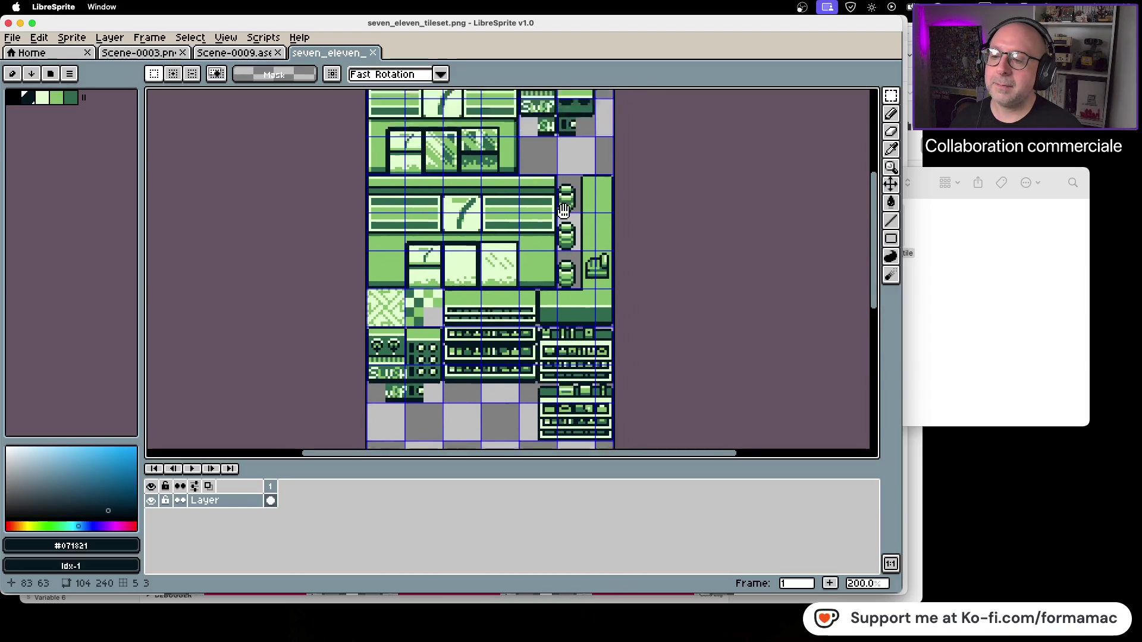
{"action": "scroll", "coordinate": [493, 369], "scroll_direction": "right", "scroll_amount": 3}
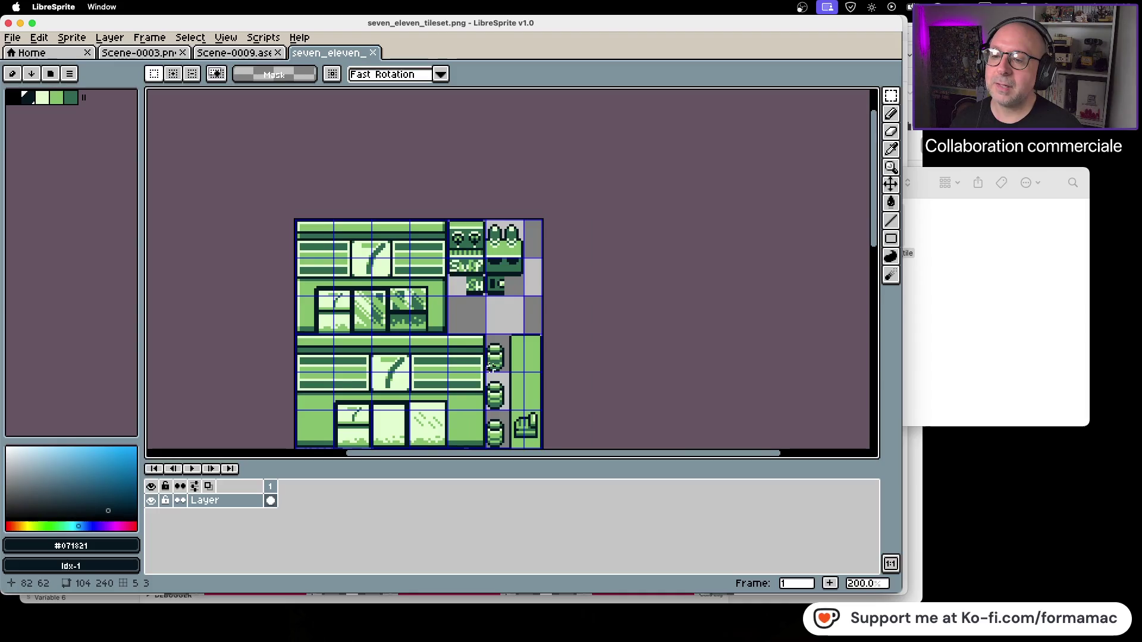
{"action": "scroll", "coordinate": [491, 367], "scroll_direction": "down", "scroll_amount": 10}
{"action": "scroll", "coordinate": [536, 229], "scroll_direction": "left", "scroll_amount": 3}
{"action": "scroll", "coordinate": [435, 234], "scroll_direction": "up", "scroll_amount": 2}
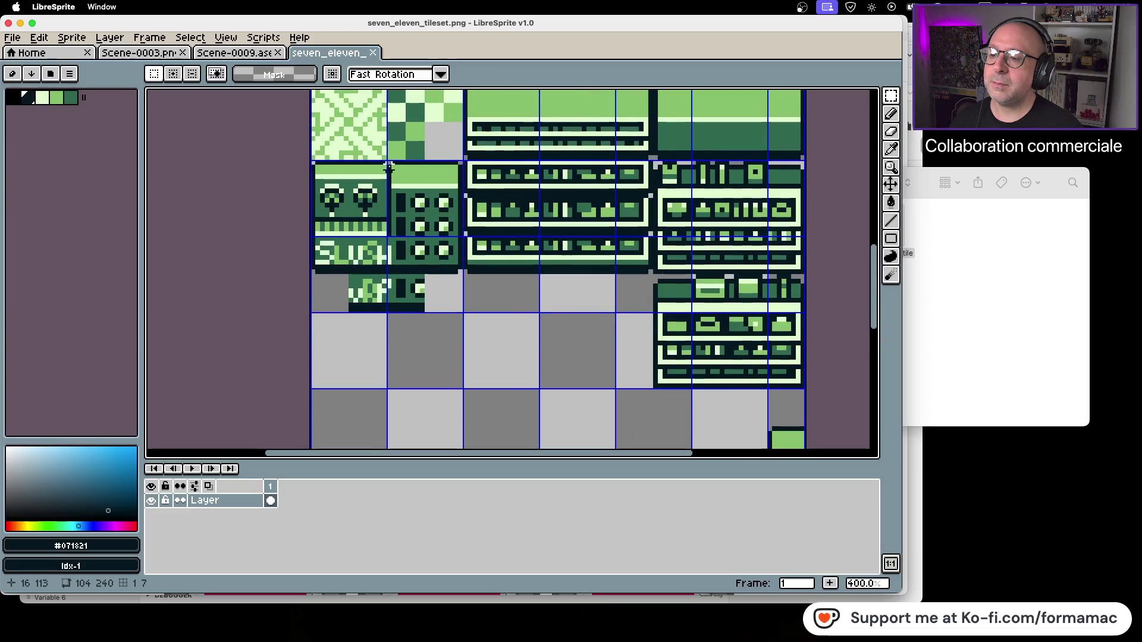
{"action": "left_click_drag", "start_coordinate": [389, 170], "coordinate": [461, 273]}
Copy the keypad tile and paste it in the middle of Scene-0009's floor.
{"action": "key", "text": "super+c"}
{"action": "left_click", "coordinate": [237, 53]}
{"action": "key", "text": "super+v"}
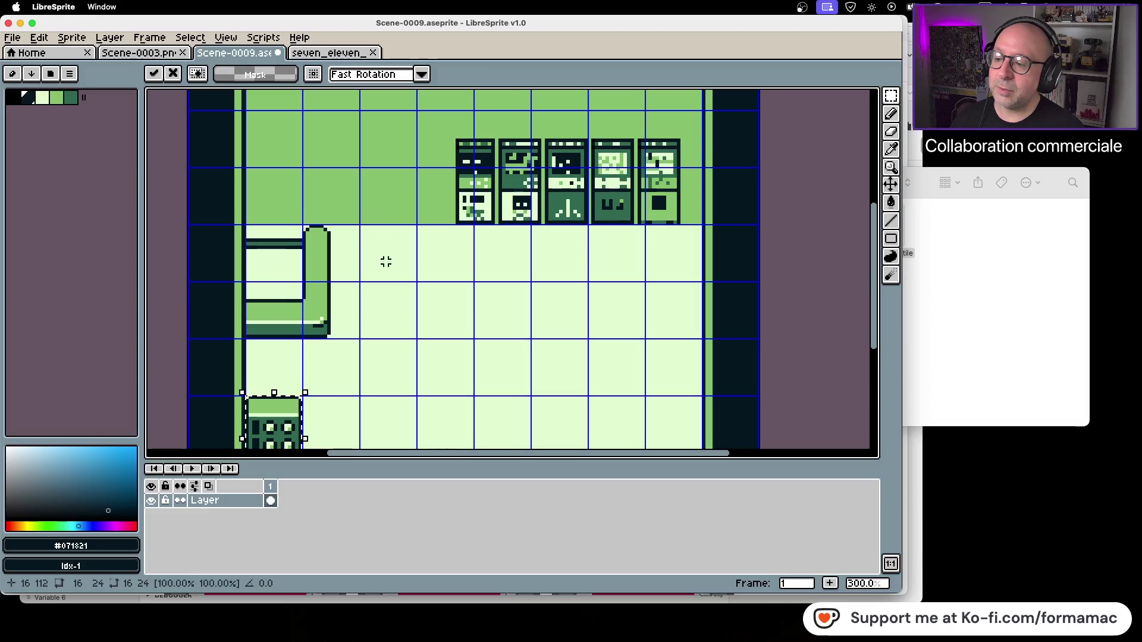
{"action": "mouse_move", "coordinate": [293, 440]}
{"action": "left_mouse_down"}
{"action": "mouse_move", "coordinate": [511, 305]}
{"action": "mouse_move", "coordinate": [520, 327]}
{"action": "mouse_move", "coordinate": [553, 326]}
{"action": "left_mouse_up"}
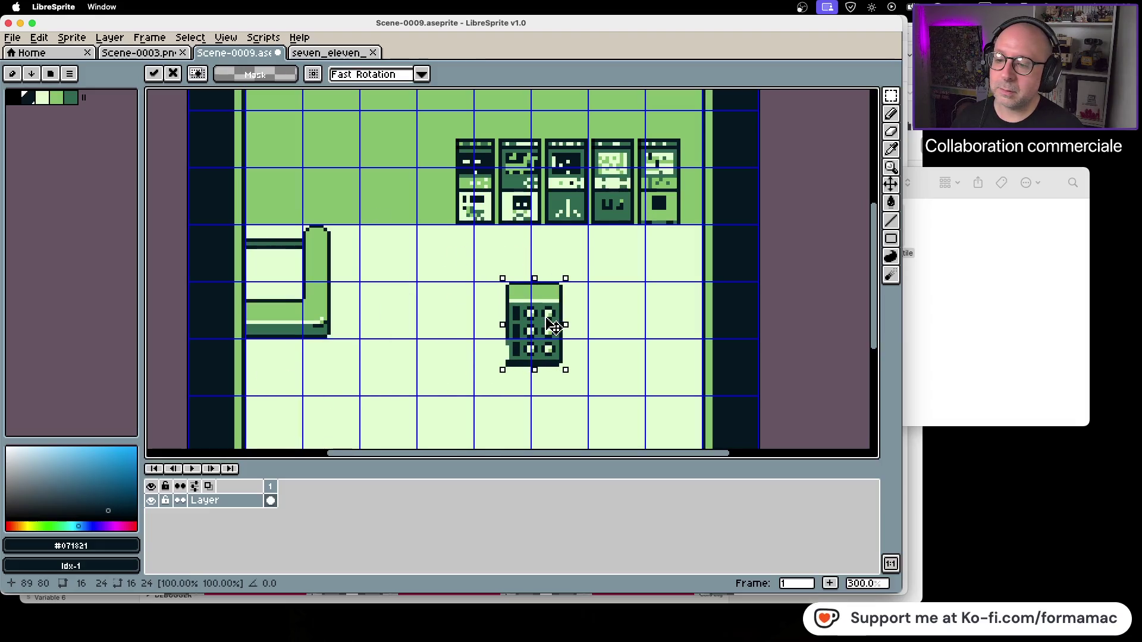
{"action": "left_click", "coordinate": [607, 321]}
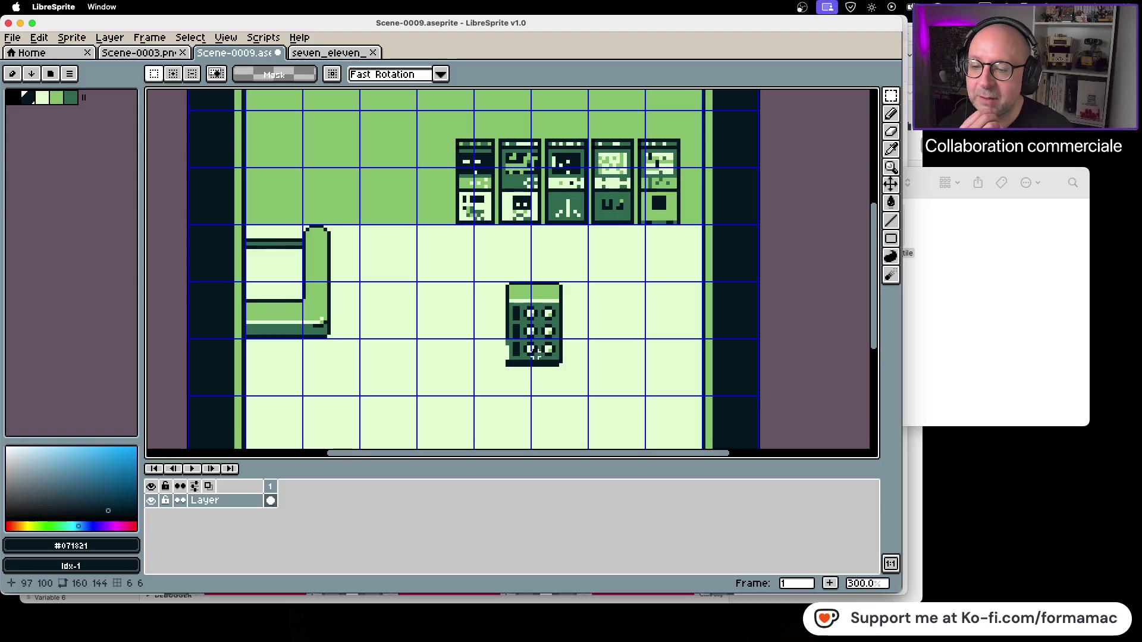
Delete the keypad's upper two button rows and its lower-left button.
{"action": "scroll", "coordinate": [546, 306], "scroll_direction": "up", "scroll_amount": 4}
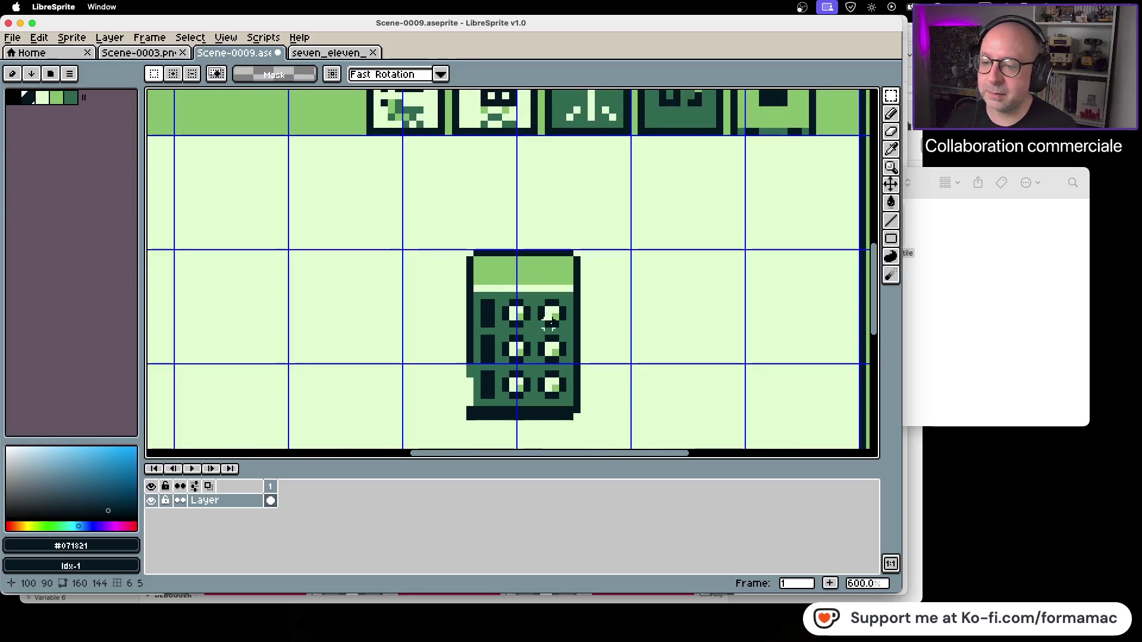
{"action": "scroll", "coordinate": [528, 185], "scroll_direction": "up", "scroll_amount": 2}
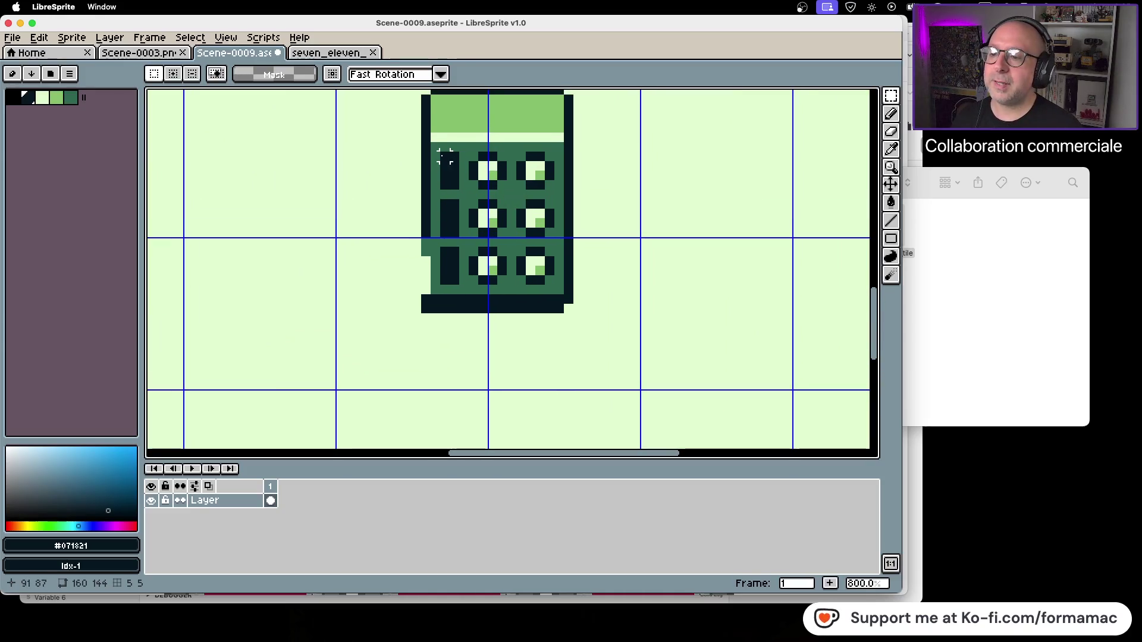
{"action": "left_click_drag", "start_coordinate": [432, 153], "coordinate": [548, 231]}
{"action": "key", "text": "Delete"}
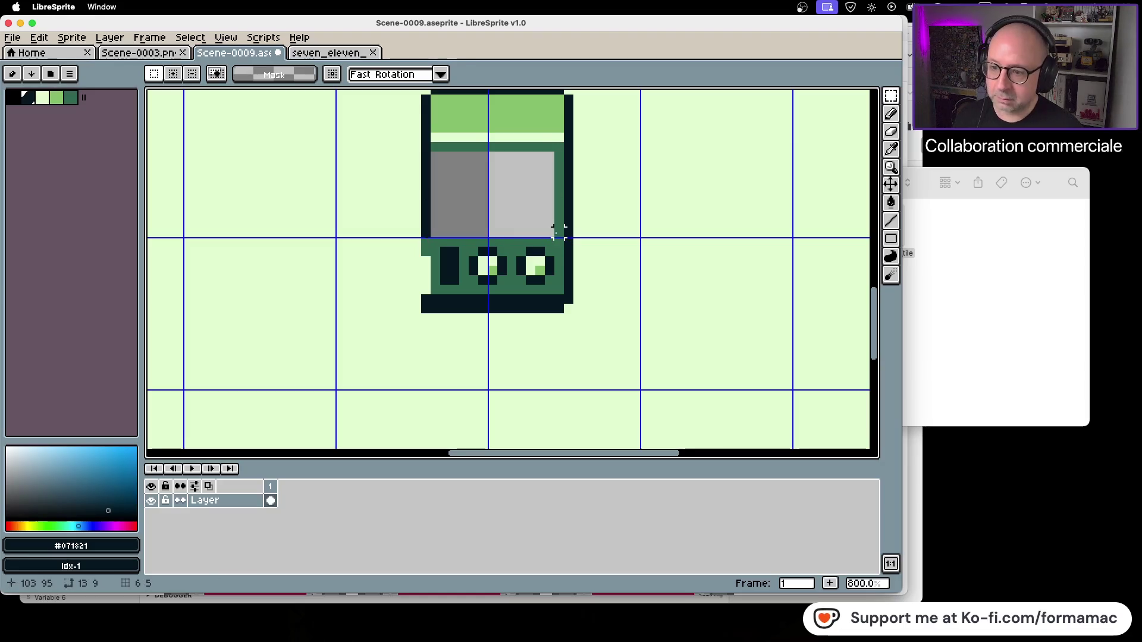
{"action": "left_click_drag", "start_coordinate": [474, 252], "coordinate": [502, 280]}
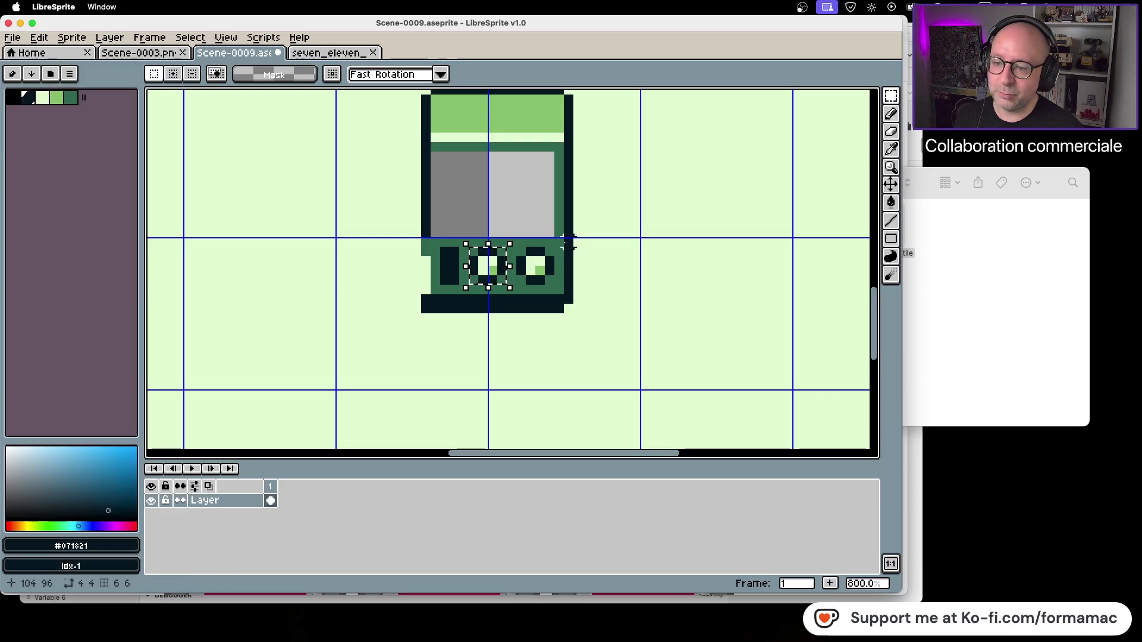
{"action": "key", "text": "Delete"}
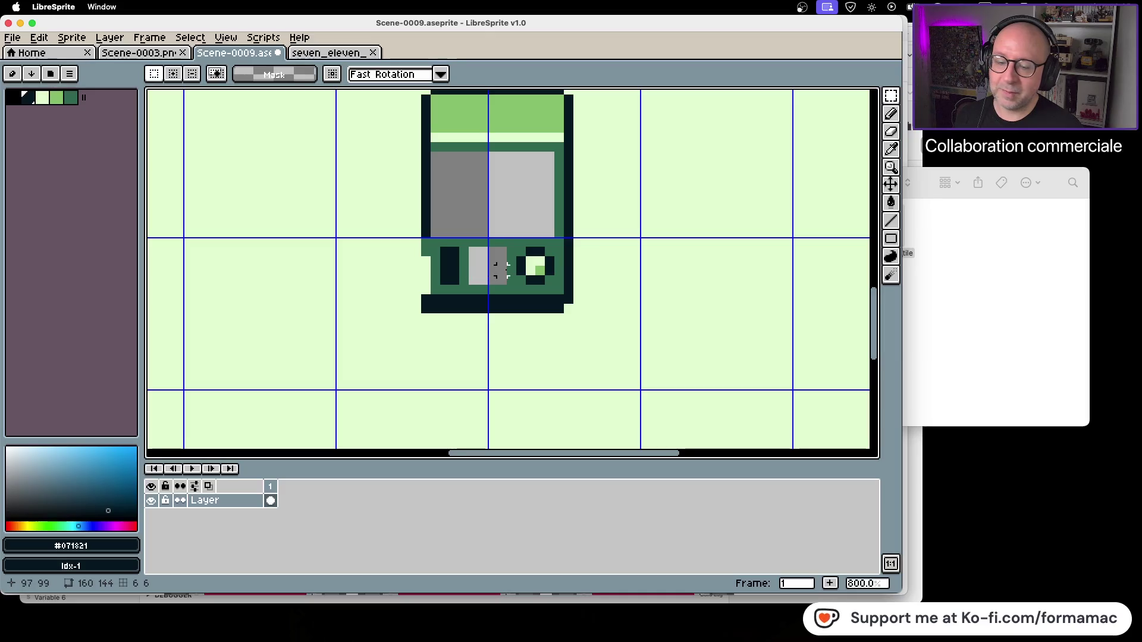
{"action": "scroll", "coordinate": [654, 195], "scroll_direction": "up", "scroll_amount": 2}
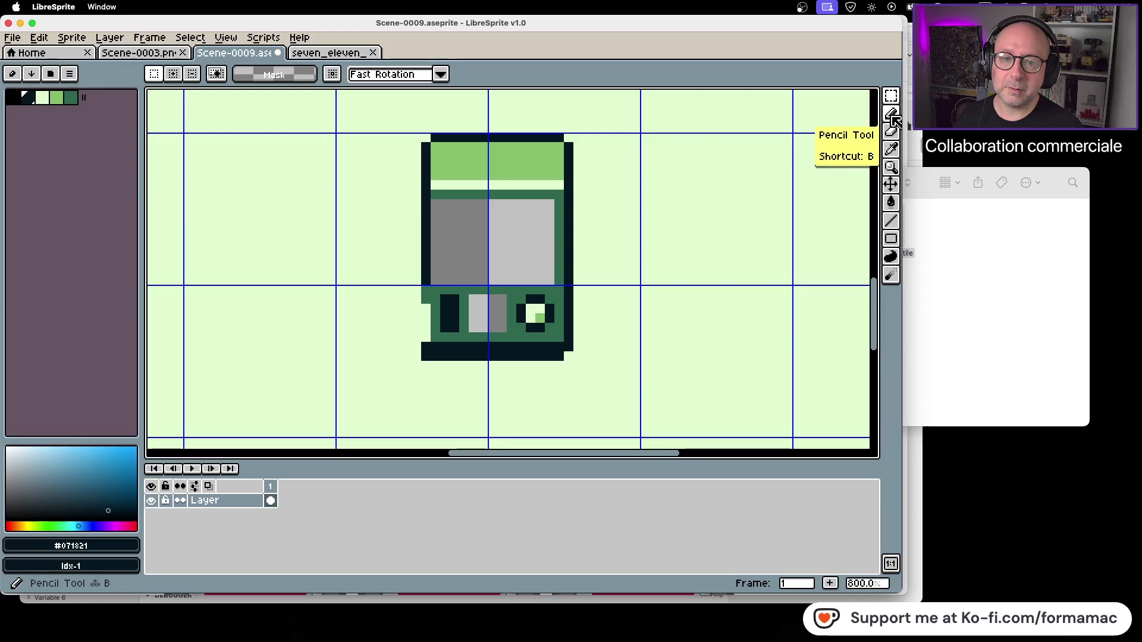
Patch the navy outline's left-edge gap and the missing bottom-right corner pixel.
{"action": "left_click", "coordinate": [893, 117]}
{"action": "left_click", "coordinate": [892, 149]}
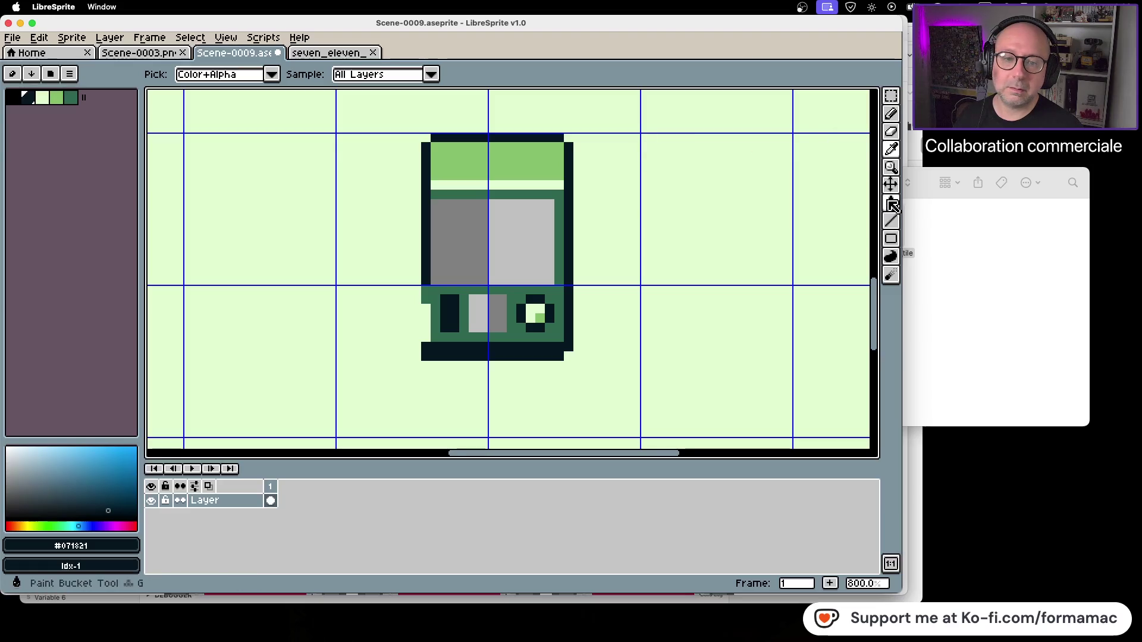
{"action": "left_click", "coordinate": [892, 114]}
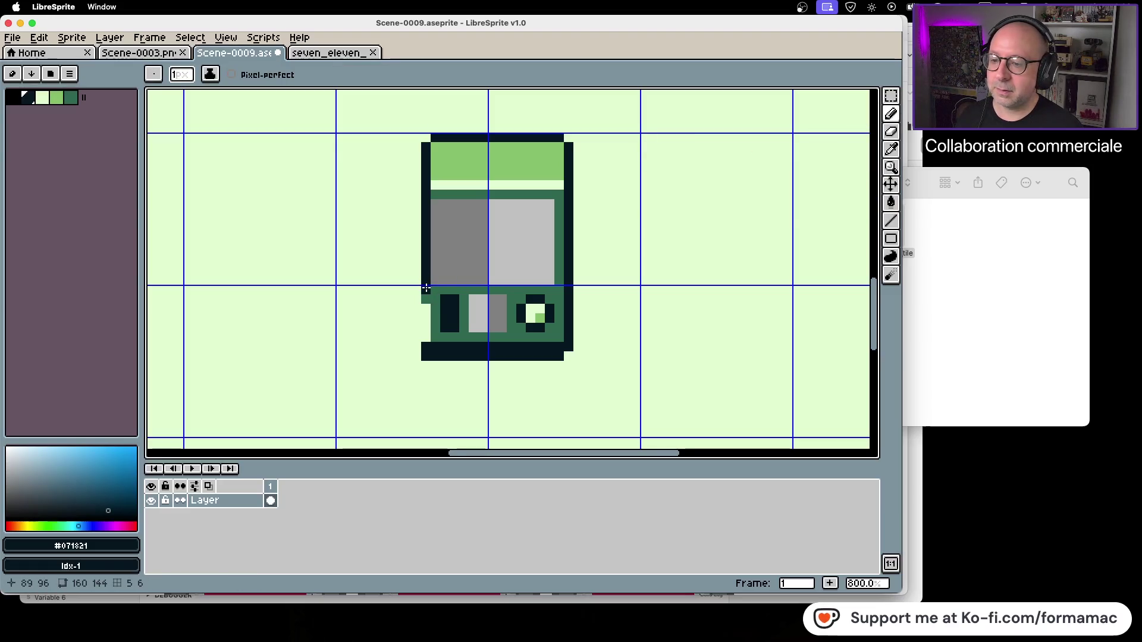
{"action": "left_click_drag", "start_coordinate": [426, 290], "coordinate": [426, 338]}
{"action": "left_click", "coordinate": [565, 352]}
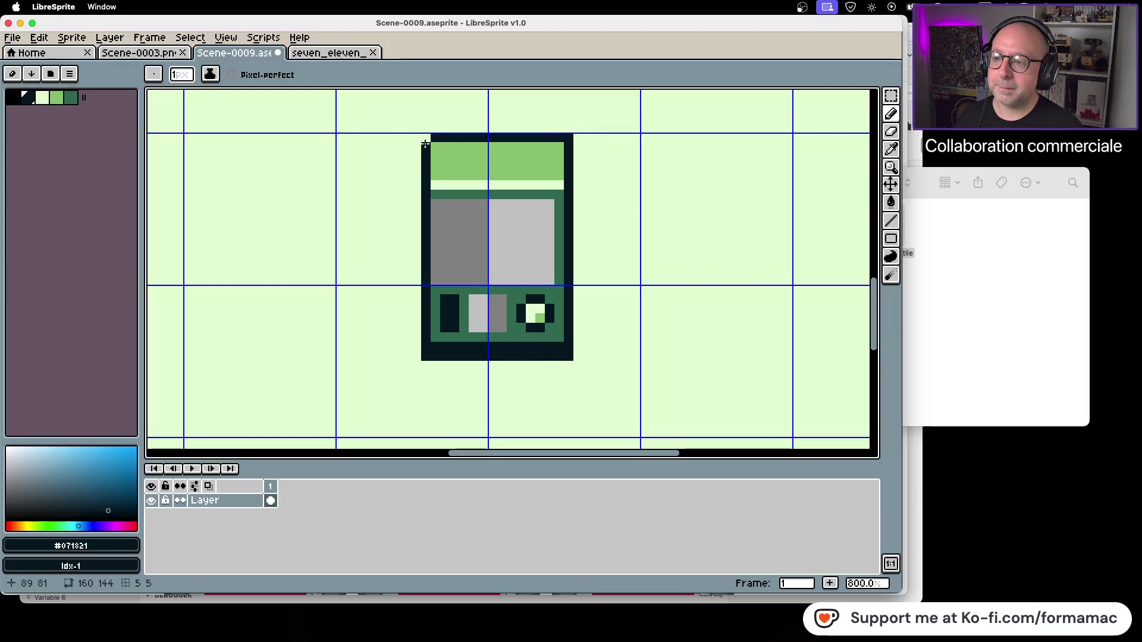
Fill the grey screen area with the sprite's dark-green body colour.
{"action": "left_click", "coordinate": [891, 149]}
{"action": "left_click", "coordinate": [563, 230]}
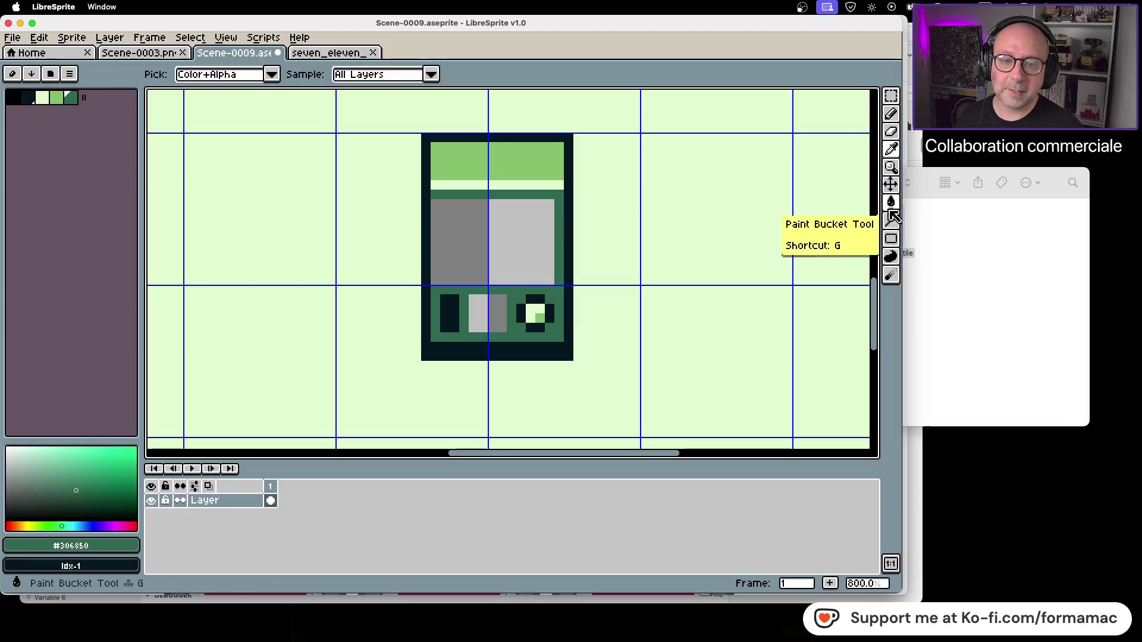
{"action": "left_click", "coordinate": [890, 256]}
{"action": "left_click", "coordinate": [502, 254]}
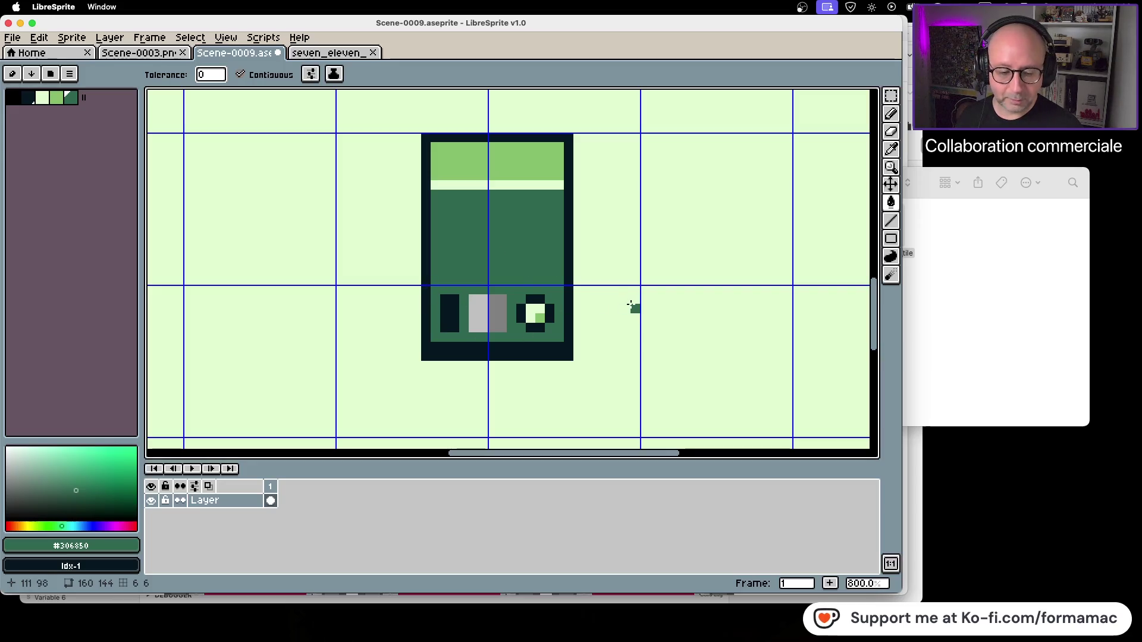
Select the remaining bottom button row and move that block into place.
{"action": "left_click", "coordinate": [890, 95]}
{"action": "mouse_move", "coordinate": [440, 286]}
{"action": "left_mouse_down"}
{"action": "mouse_move", "coordinate": [551, 329]}
{"action": "mouse_move", "coordinate": [553, 291]}
{"action": "left_mouse_up"}
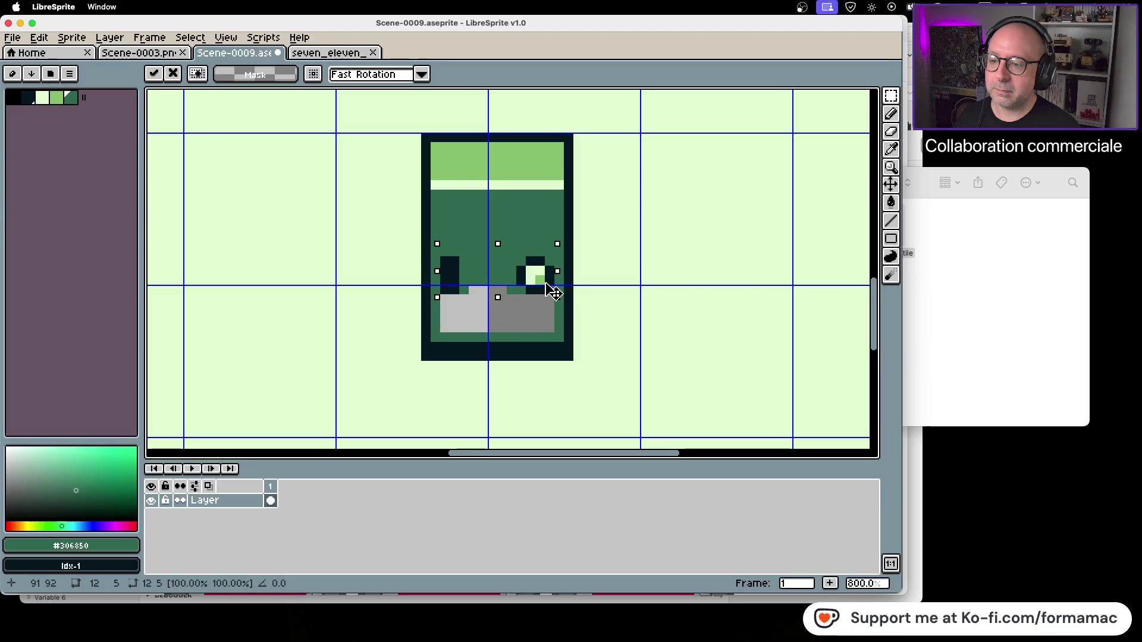
{"action": "left_click", "coordinate": [607, 306]}
Flood-fill the transparent hole in the body with dark green.
{"action": "left_click", "coordinate": [891, 202]}
{"action": "left_click", "coordinate": [536, 317]}
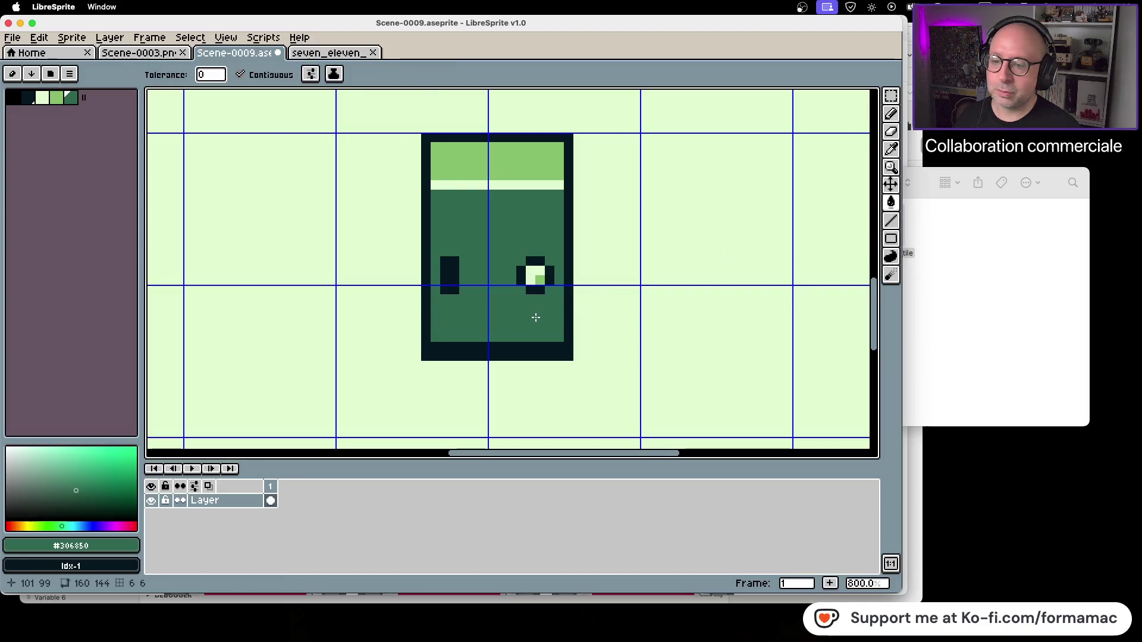
{"action": "scroll", "coordinate": [535, 319], "scroll_direction": "down", "scroll_amount": 1}
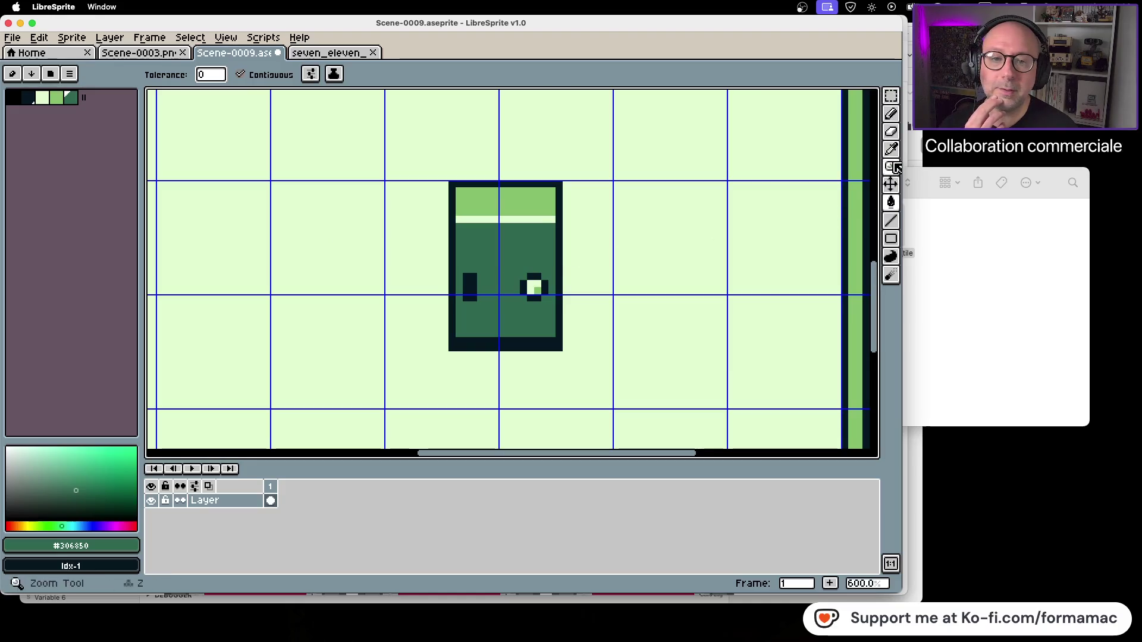
{"action": "left_click", "coordinate": [891, 114]}
{"action": "scroll", "coordinate": [500, 285], "scroll_direction": "up", "scroll_amount": 1}
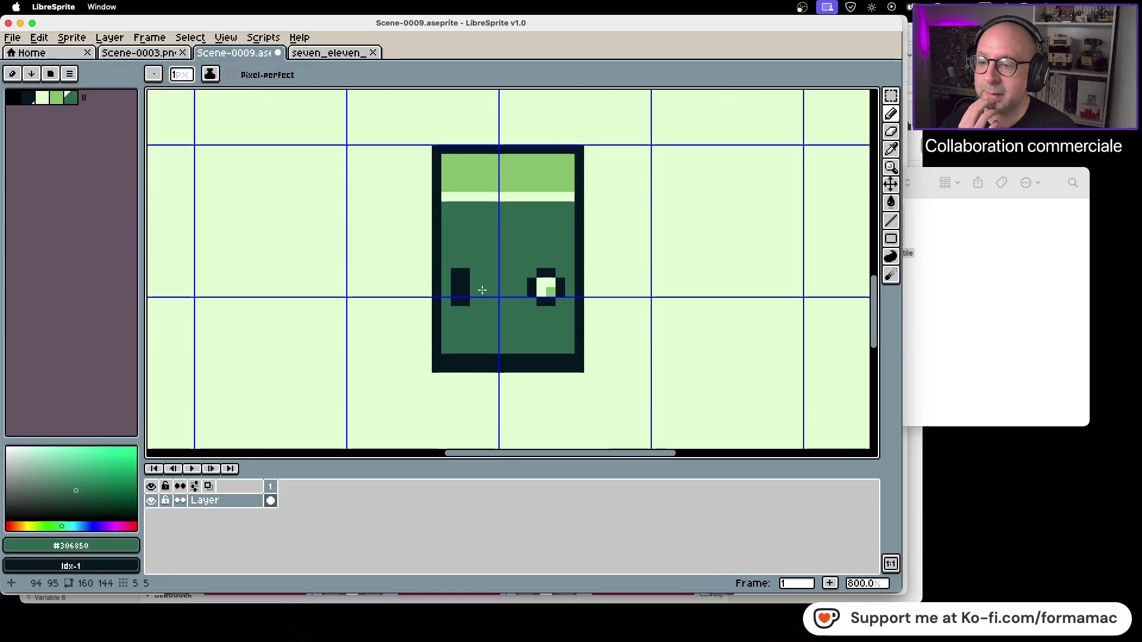
{"action": "left_click", "coordinate": [891, 149]}
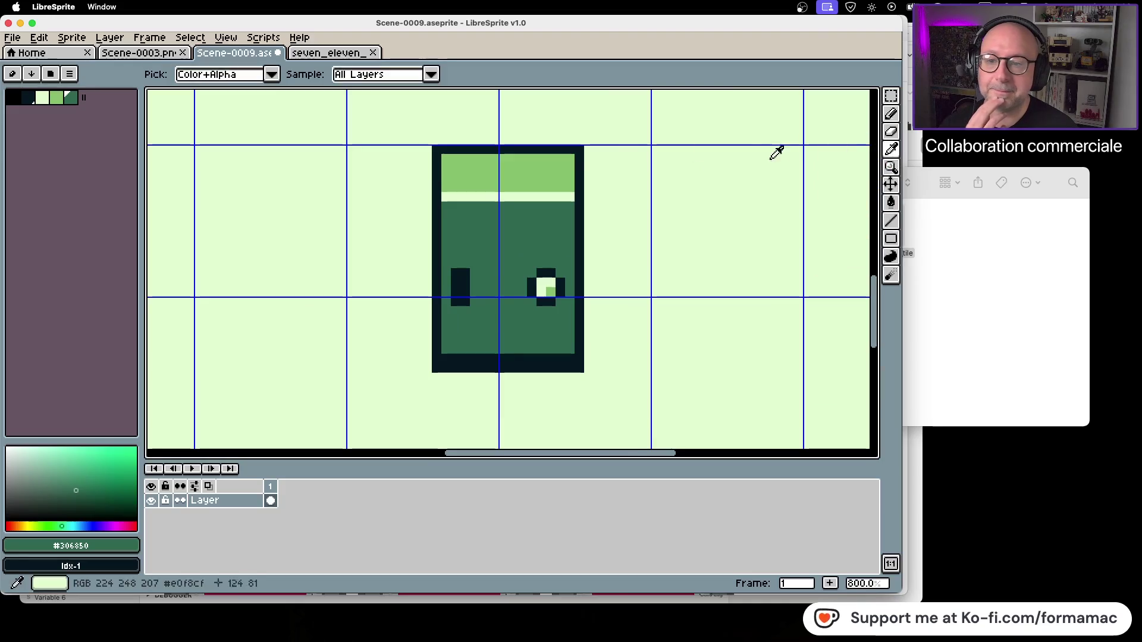
Draw dark navy #071821 pixels between the eyes and around the mouth stroke.
{"action": "left_click", "coordinate": [584, 167]}
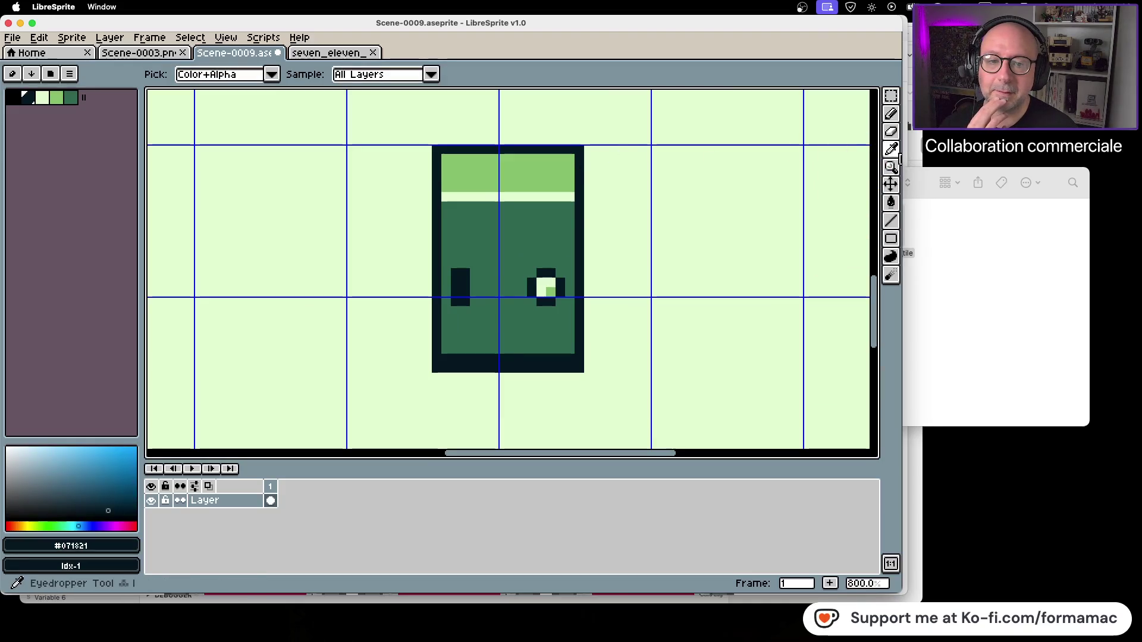
{"action": "left_click", "coordinate": [895, 117]}
{"action": "left_click", "coordinate": [474, 284]}
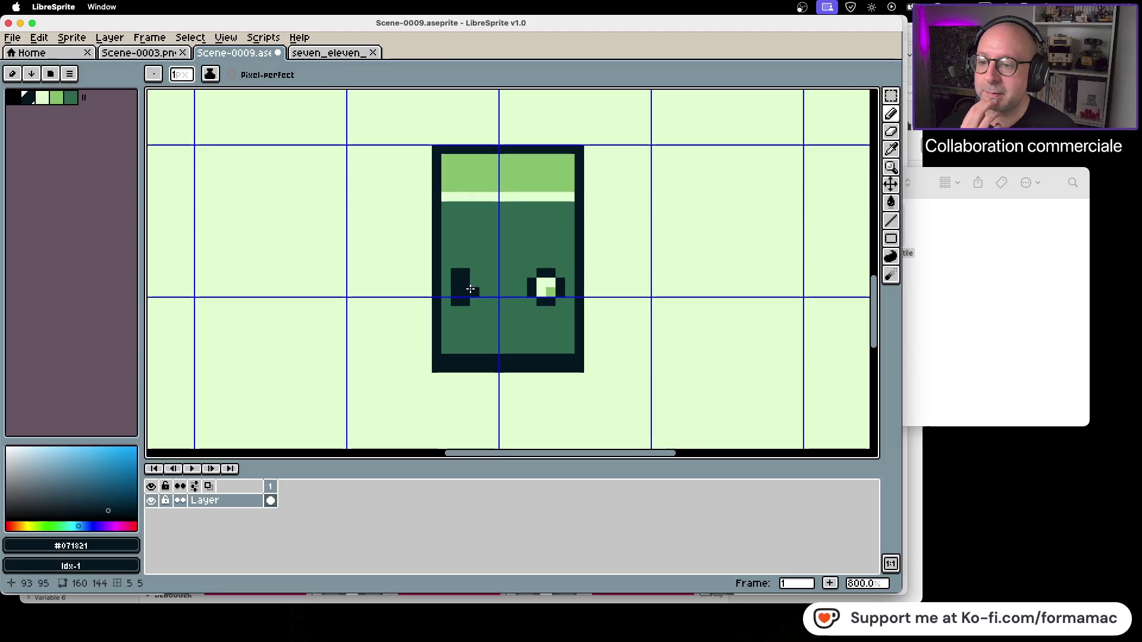
{"action": "left_click_drag", "start_coordinate": [484, 290], "coordinate": [500, 290]}
{"action": "left_click", "coordinate": [509, 282]}
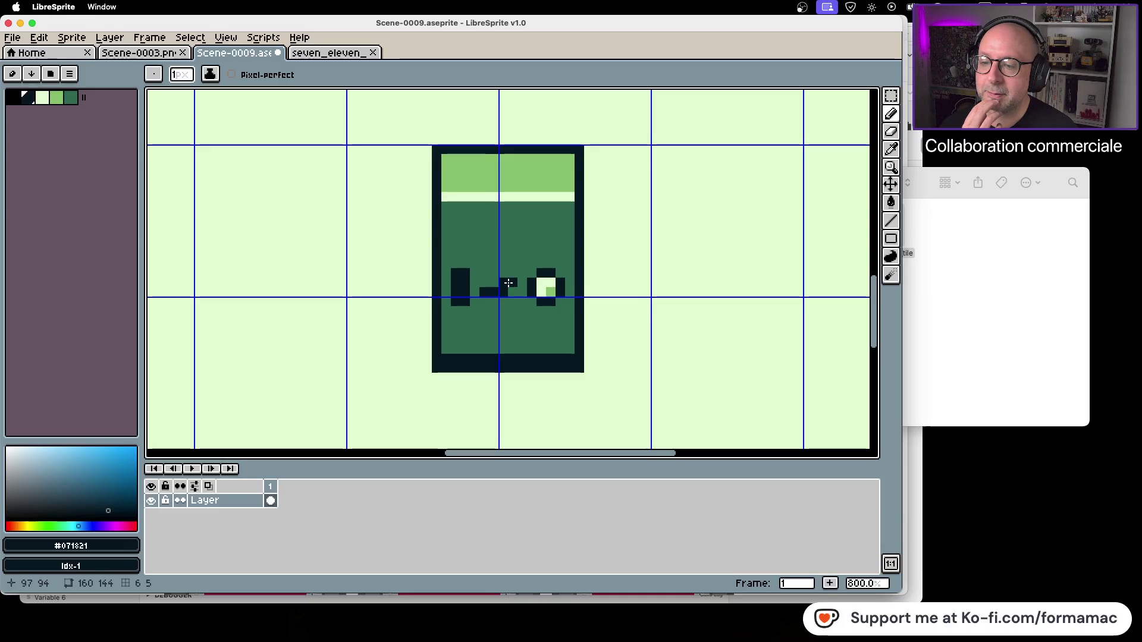
{"action": "left_click_drag", "start_coordinate": [509, 283], "coordinate": [510, 301]}
{"action": "left_click", "coordinate": [504, 310]}
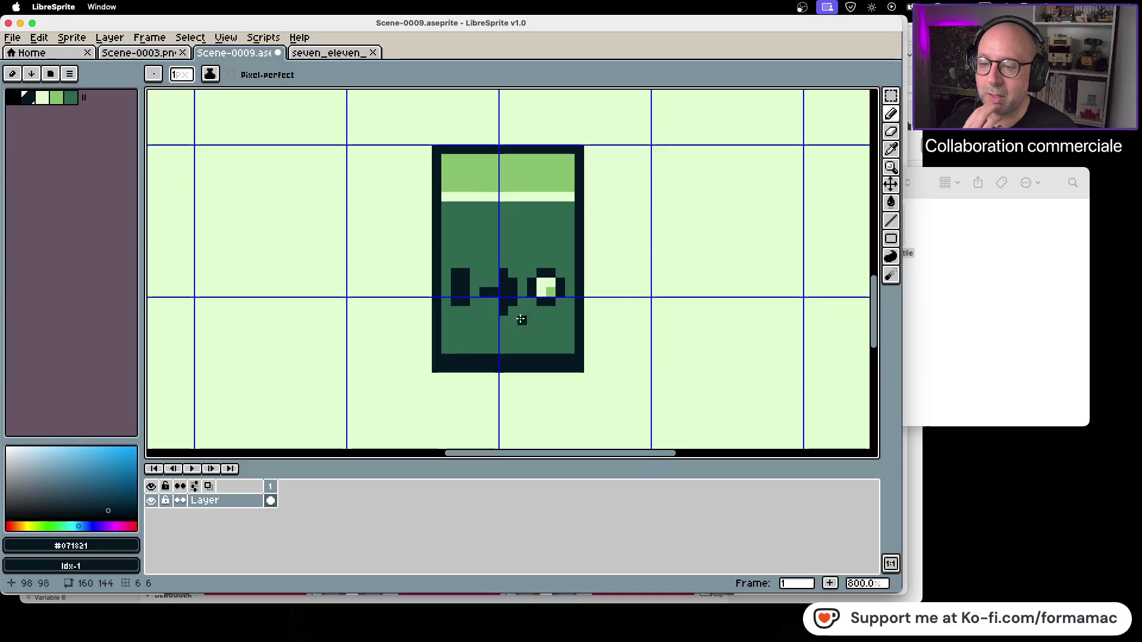
Undo the stray pixels and redraw the missing ones on the plus-shaped mark.
{"action": "scroll", "coordinate": [527, 319], "scroll_direction": "down", "scroll_amount": 4}
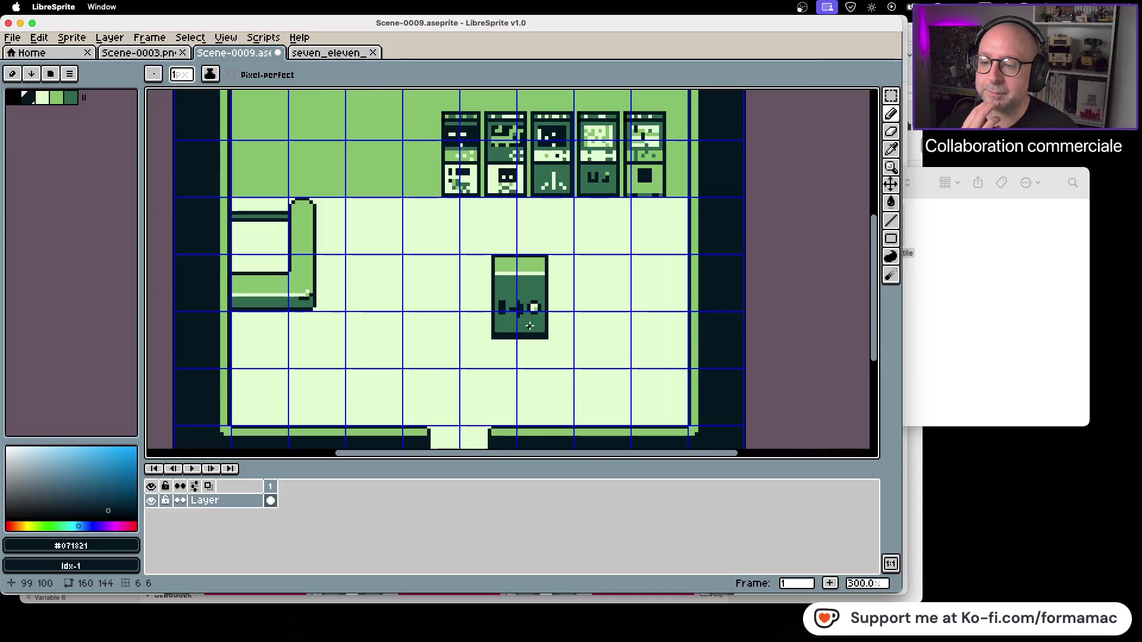
{"action": "scroll", "coordinate": [531, 327], "scroll_direction": "up", "scroll_amount": 4}
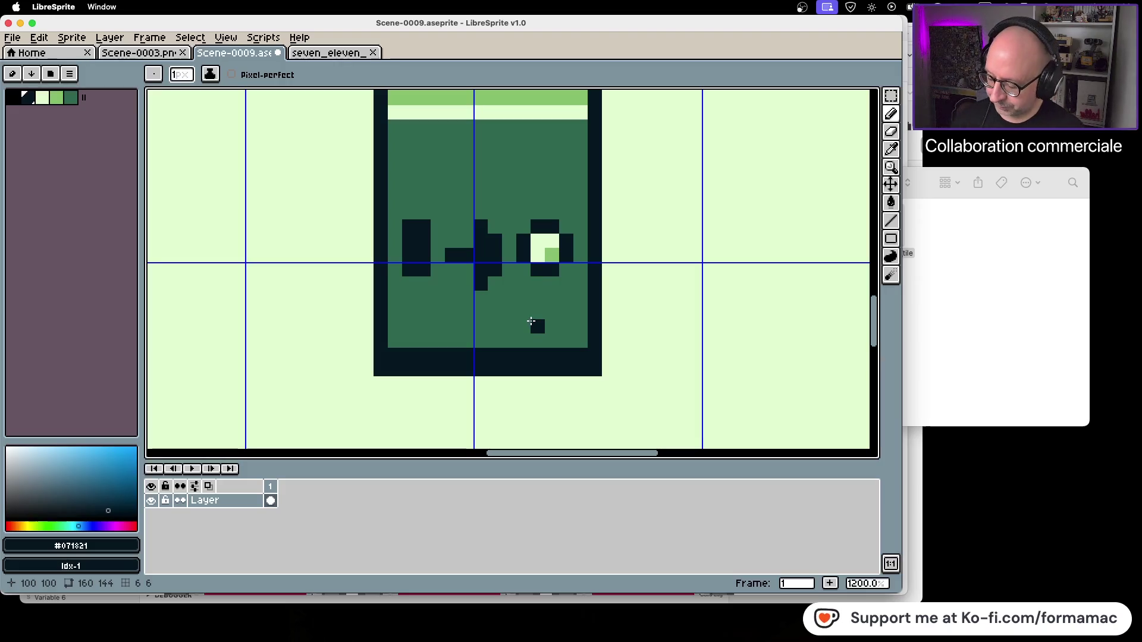
{"action": "key", "text": "super+z"}
{"action": "key", "text": "super+z"}
{"action": "key", "text": "super+z"}
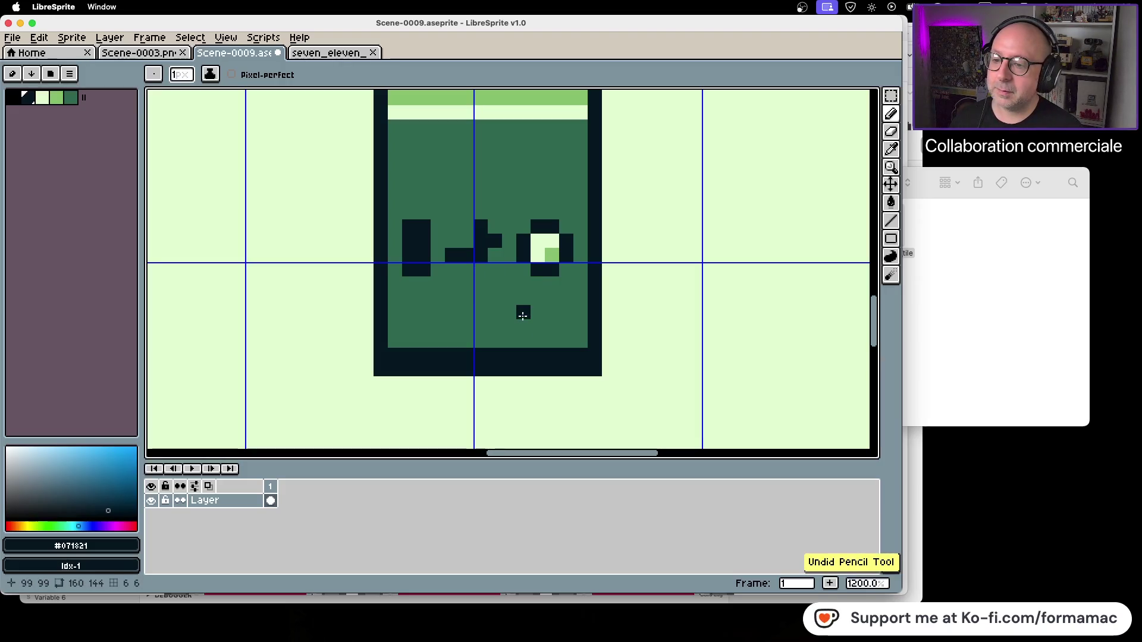
{"action": "left_click", "coordinate": [480, 269]}
{"action": "left_click", "coordinate": [495, 256]}
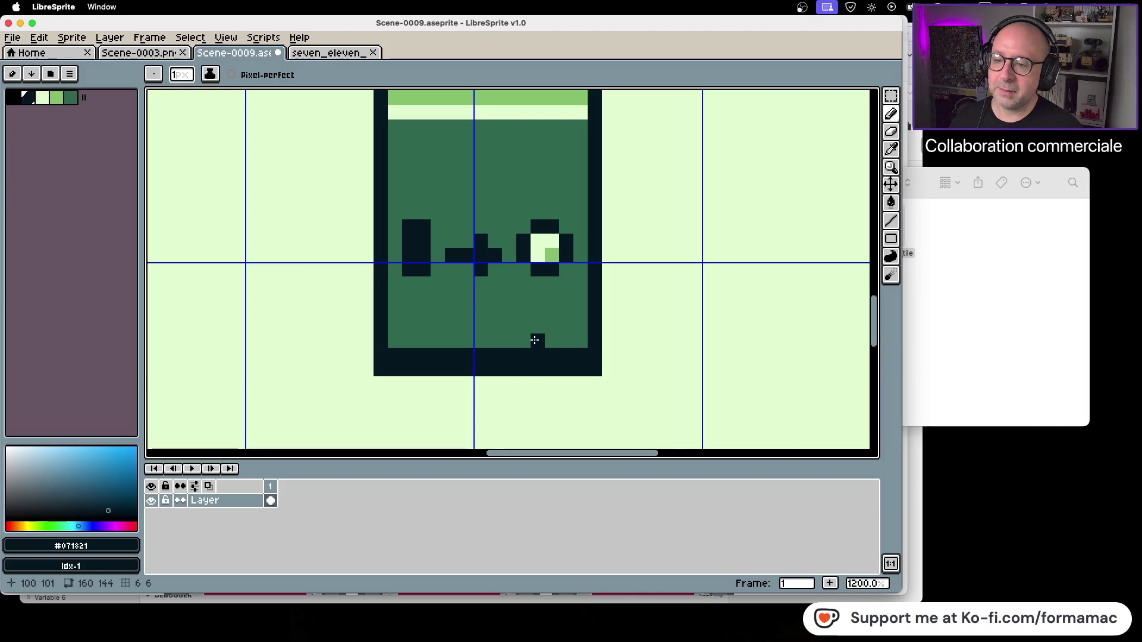
Zoom out to check the cleaned mark, then switch over to Firefox.
{"action": "scroll", "coordinate": [529, 343], "scroll_direction": "down", "scroll_amount": 3}
{"action": "scroll", "coordinate": [529, 342], "scroll_direction": "down", "scroll_amount": 1}
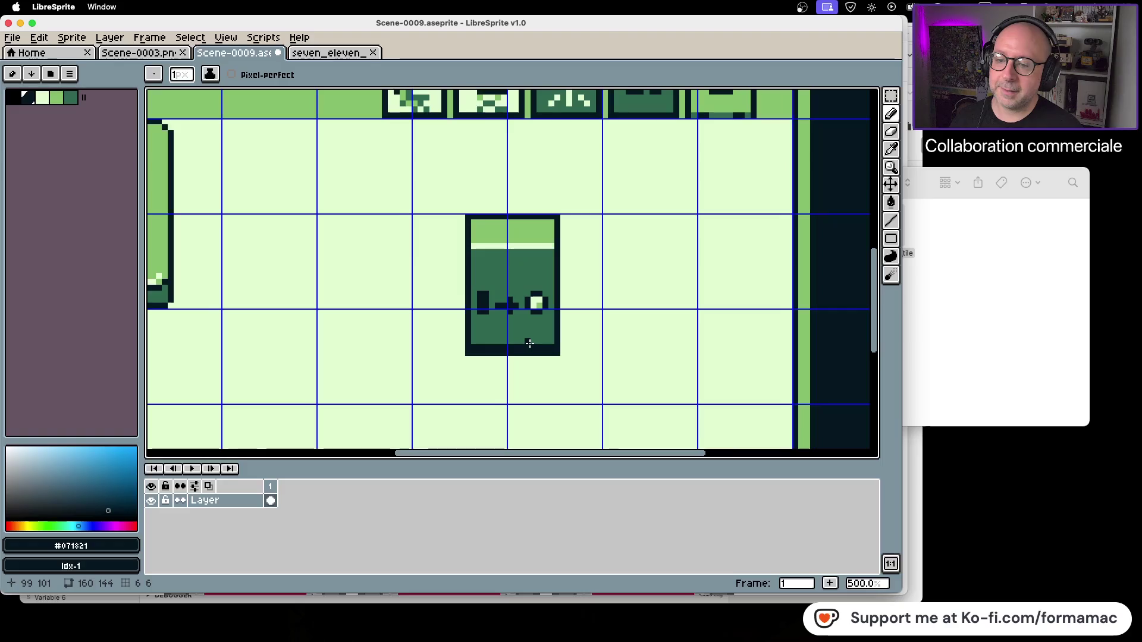
{"action": "scroll", "coordinate": [525, 334], "scroll_direction": "up", "scroll_amount": 1}
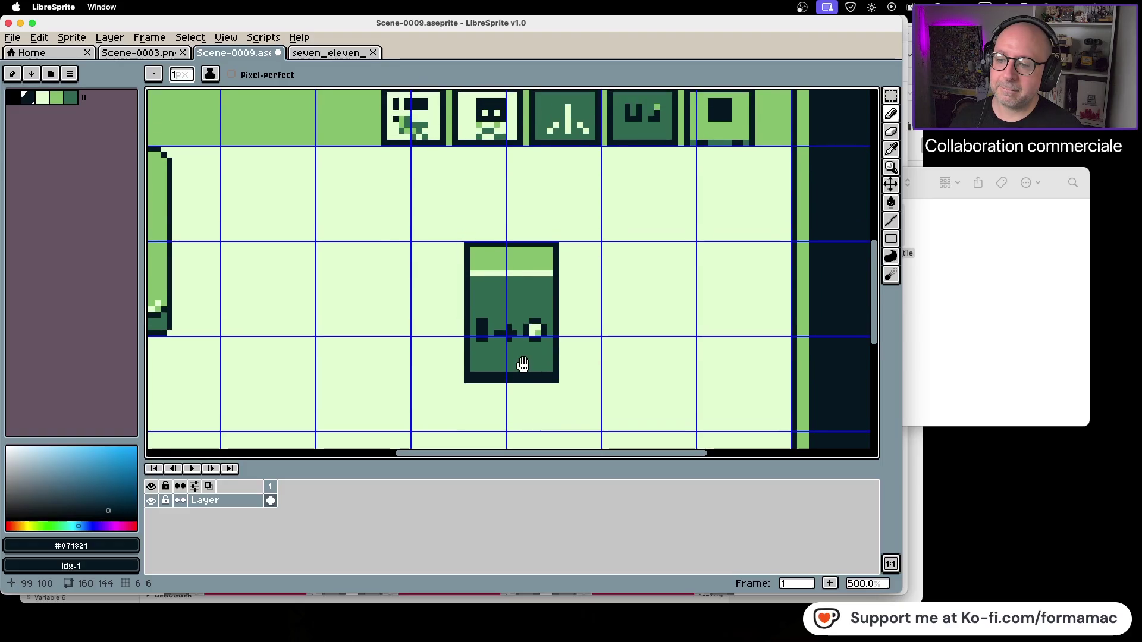
{"action": "scroll", "coordinate": [495, 286], "scroll_direction": "up", "scroll_amount": 1}
{"action": "scroll", "coordinate": [495, 286], "scroll_direction": "up", "scroll_amount": 3}
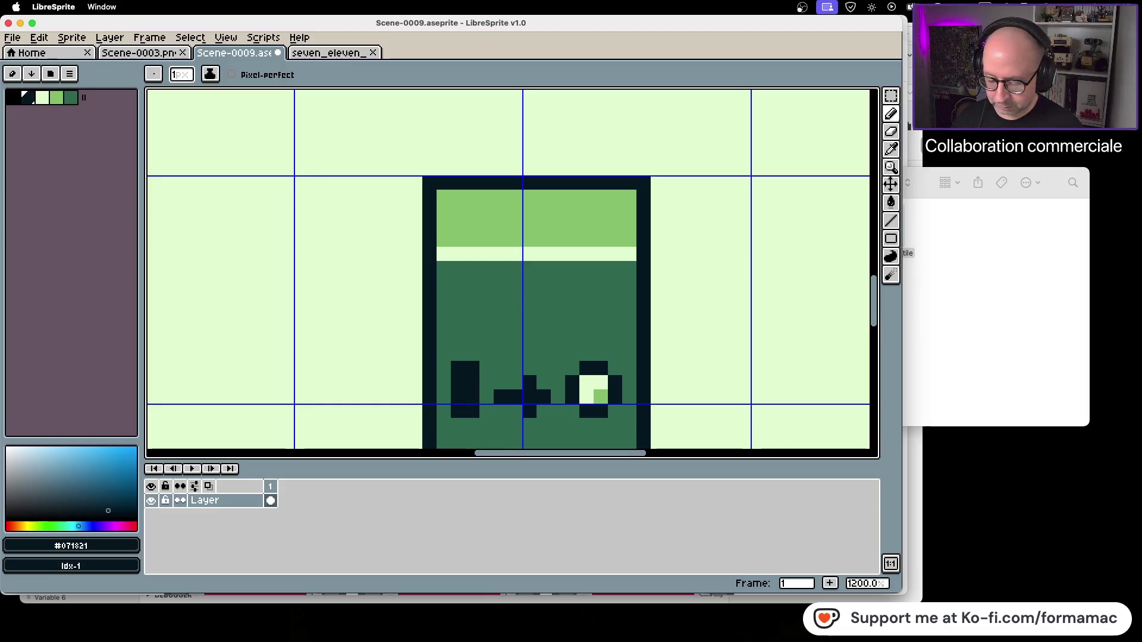
{"action": "key", "text": "super+Tab"}
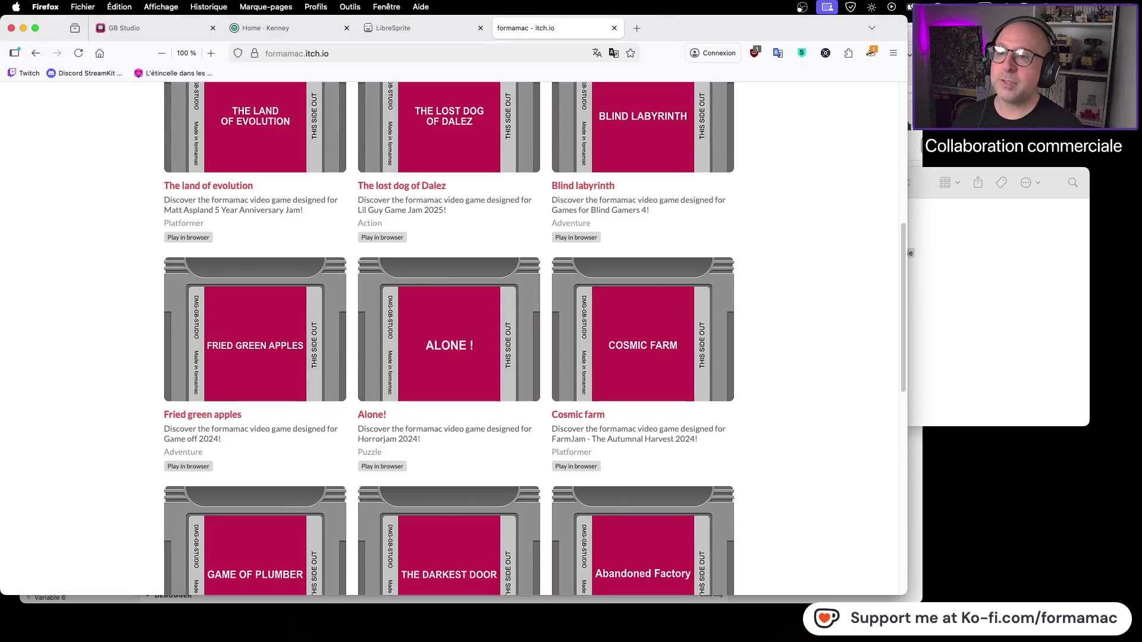
Search 'symbole yen' in a new tab and show the image results.
{"action": "left_click", "coordinate": [637, 29]}
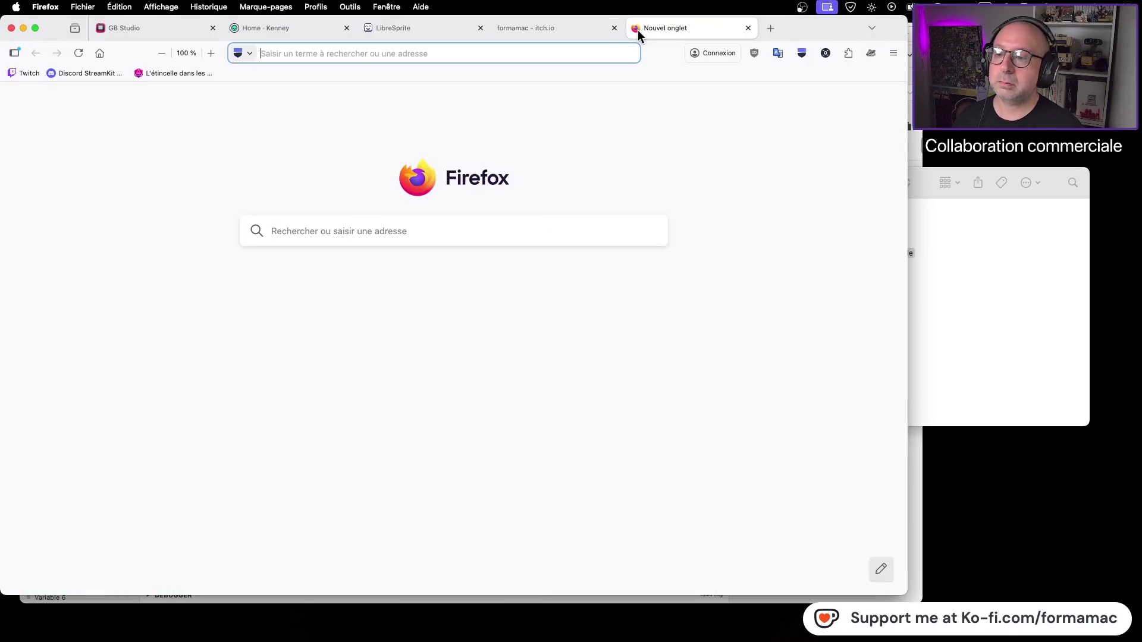
{"action": "left_click", "coordinate": [342, 230]}
{"action": "type", "text": "sym"}
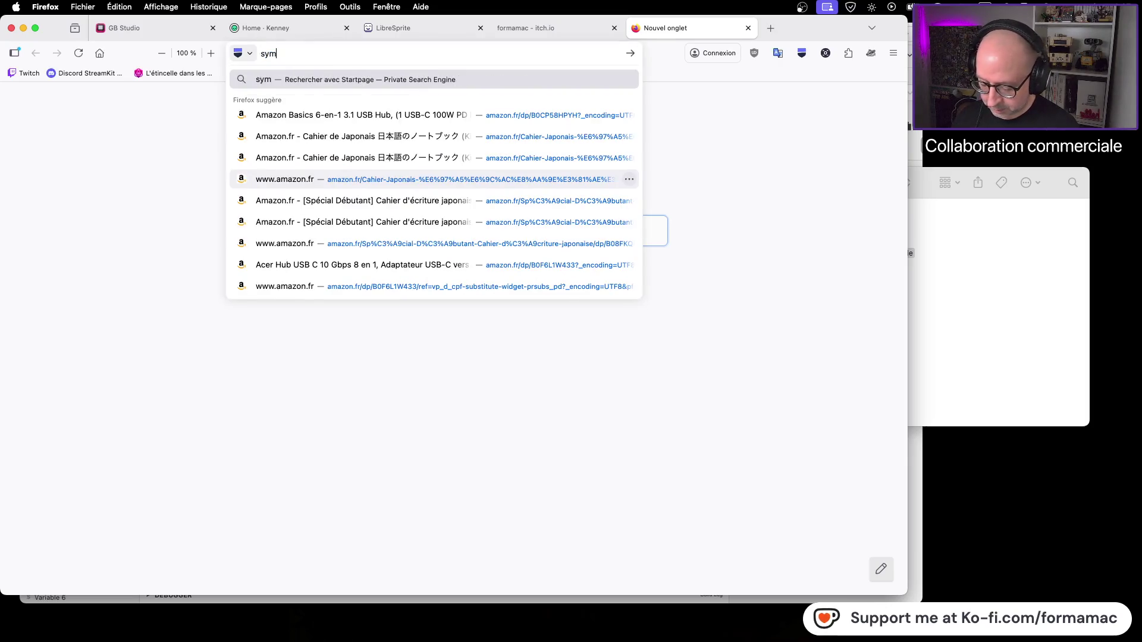
{"action": "type", "text": "bole yen"}
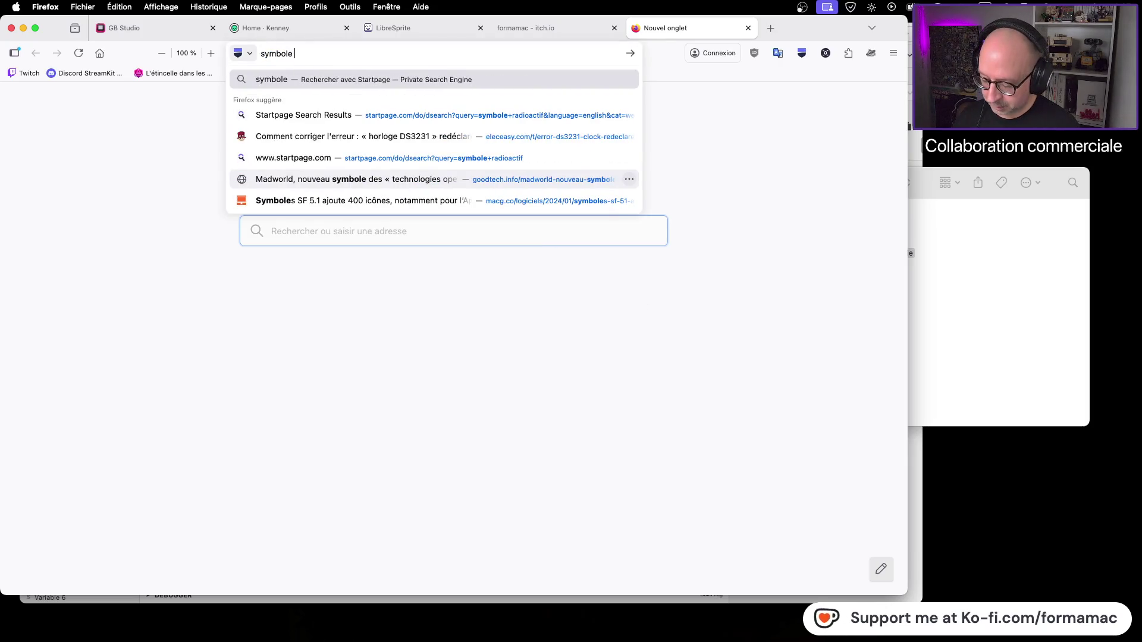
{"action": "key", "text": "Return"}
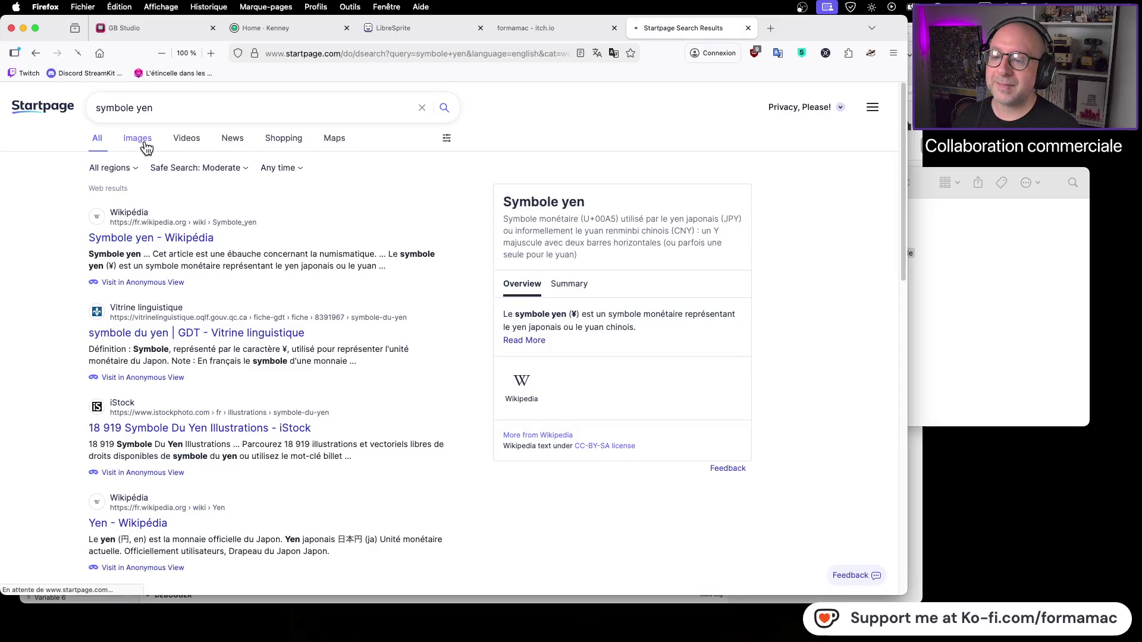
{"action": "left_click", "coordinate": [147, 146]}
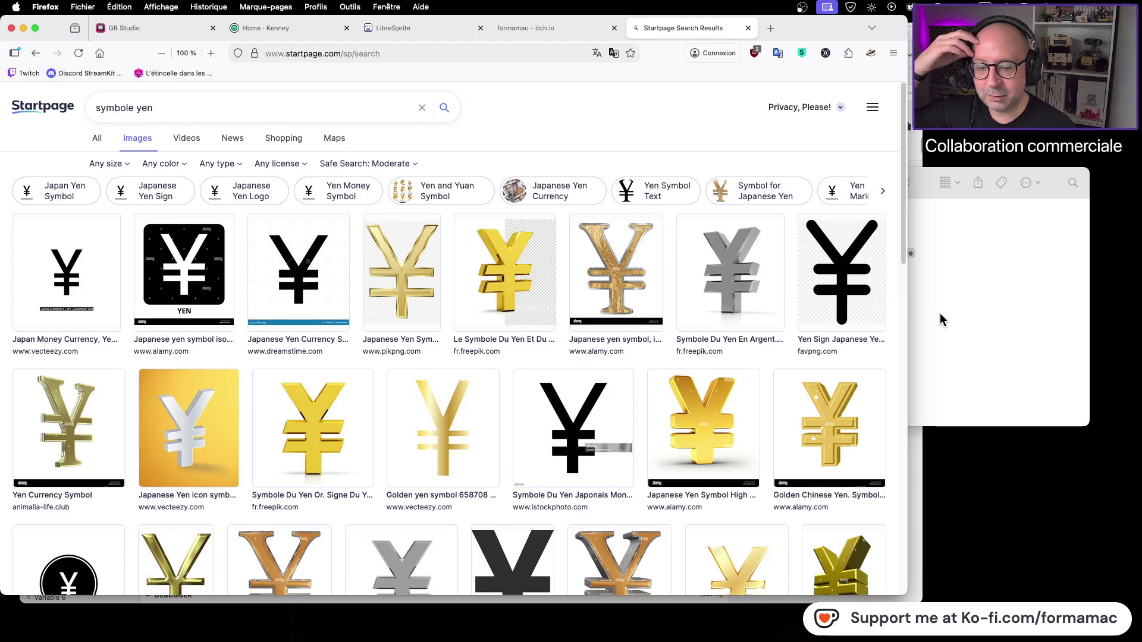
Go through GB Studio and the tileset folder back to the machine sprite in LibreSprite.
{"action": "left_click", "coordinate": [914, 475]}
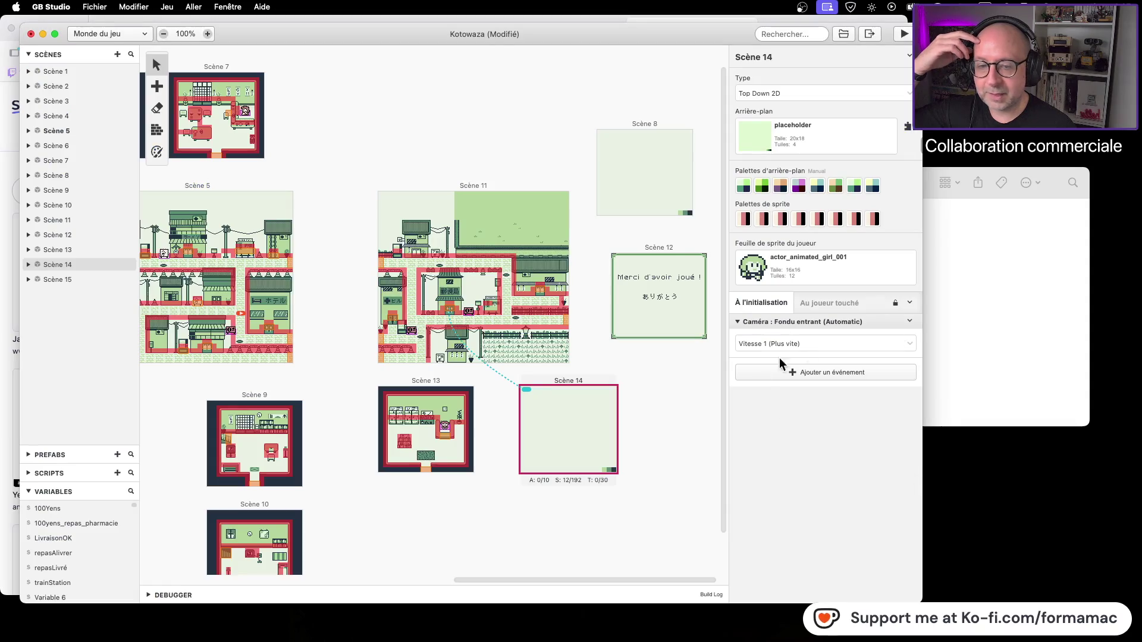
{"action": "left_click", "coordinate": [1001, 343]}
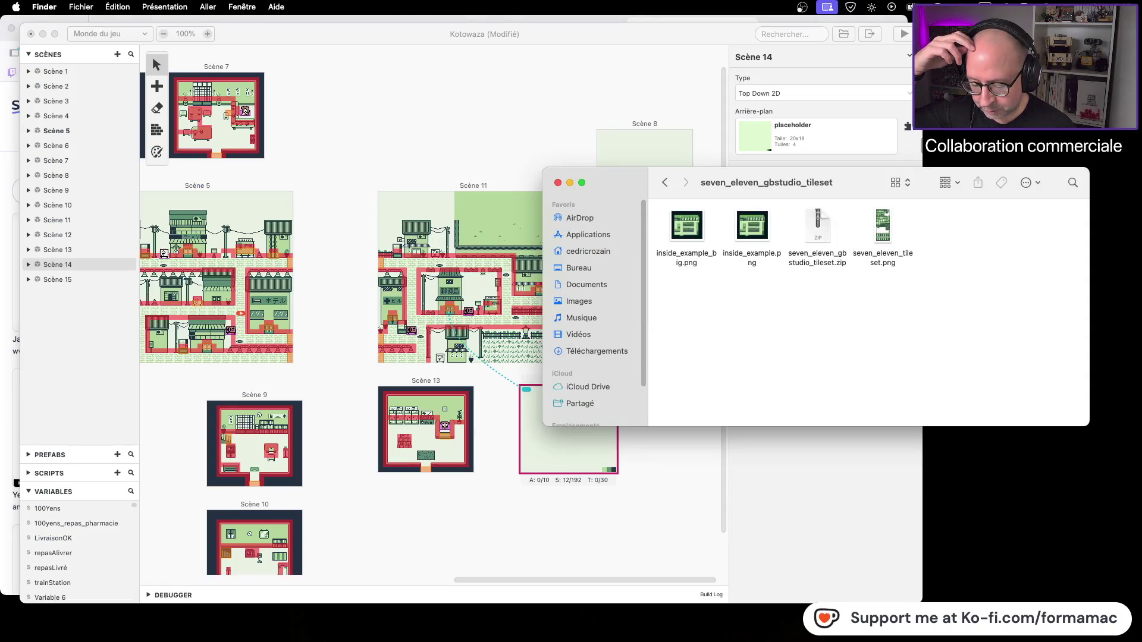
{"action": "key", "text": "super+Tab"}
{"action": "scroll", "coordinate": [549, 402], "scroll_direction": "up", "scroll_amount": 3}
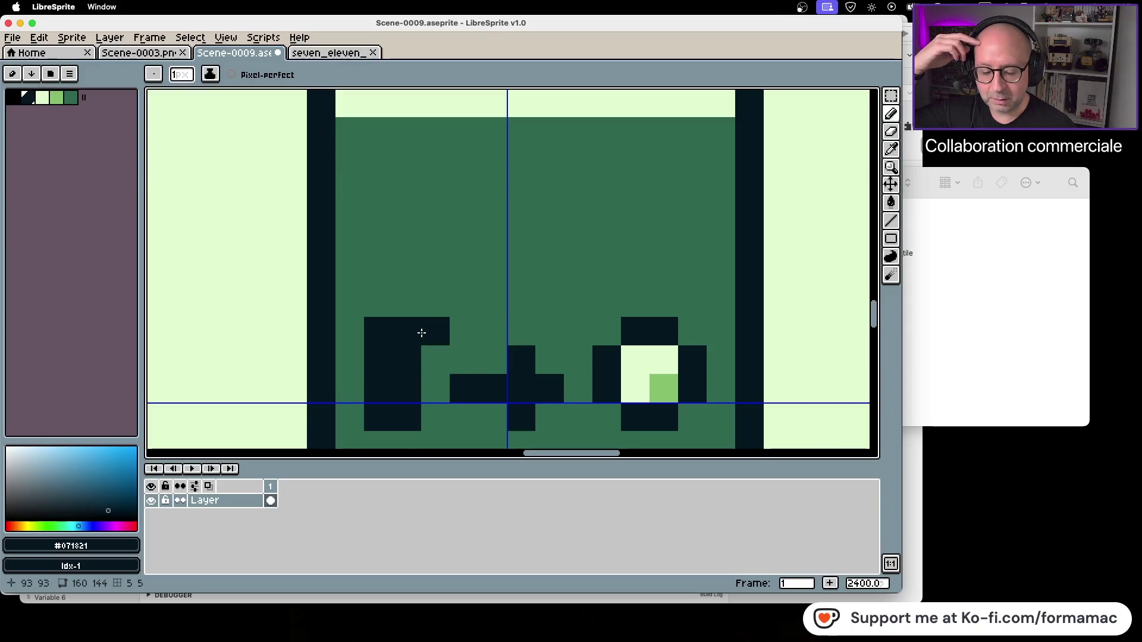
Pick mid green #306850 and paint over the left bar's outer column.
{"action": "scroll", "coordinate": [438, 333], "scroll_direction": "down", "scroll_amount": 1}
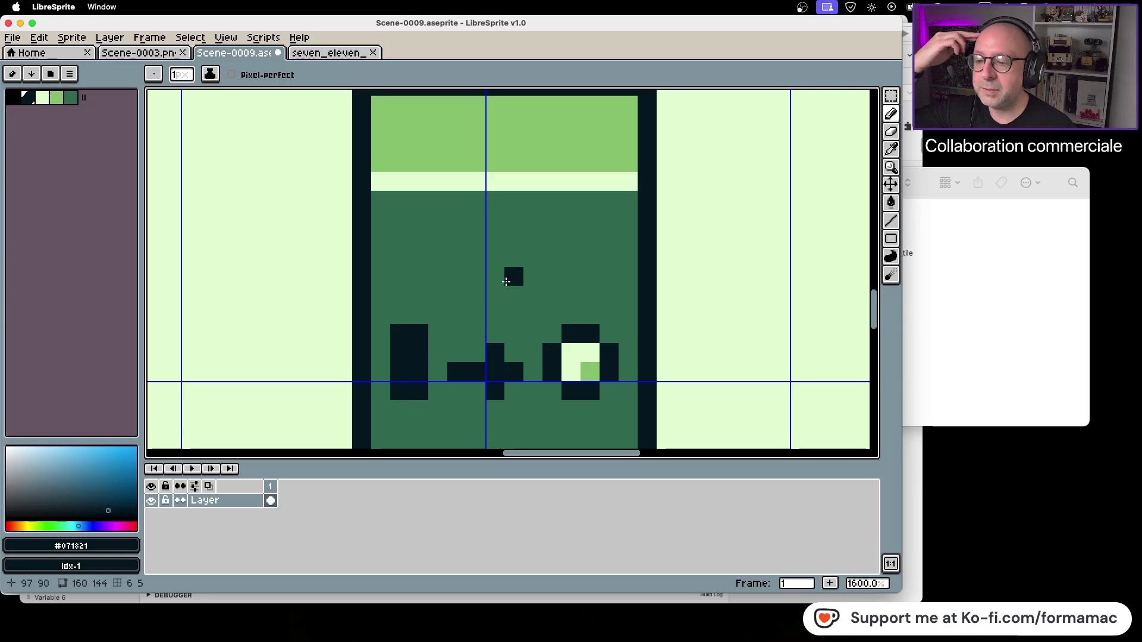
{"action": "left_click", "coordinate": [892, 149]}
{"action": "left_click", "coordinate": [625, 226]}
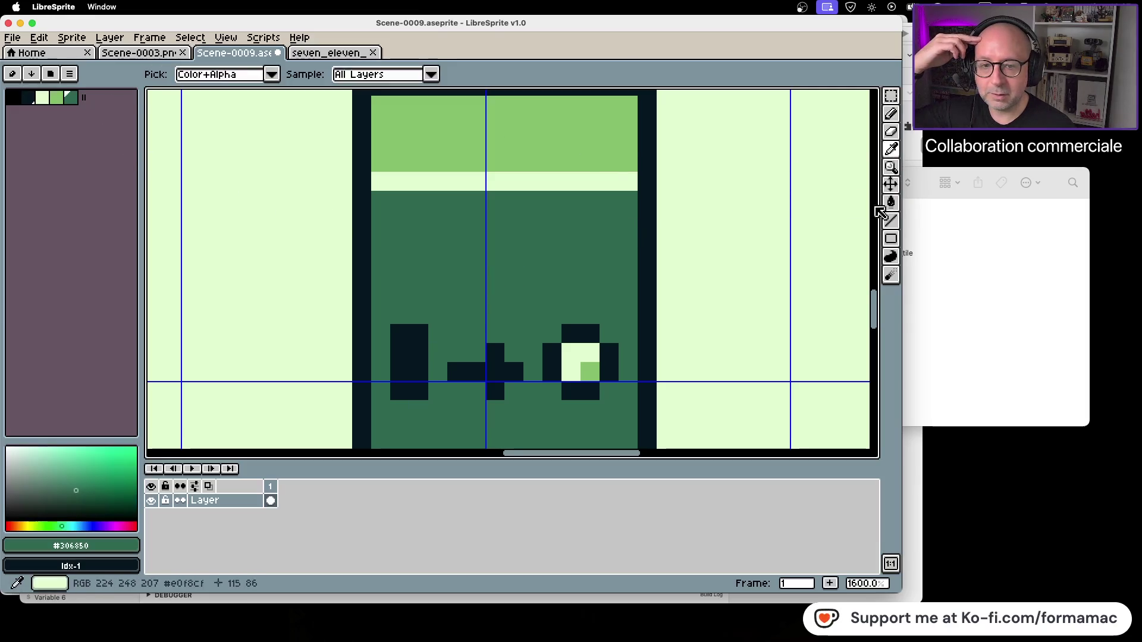
{"action": "left_click", "coordinate": [891, 113]}
{"action": "left_click_drag", "start_coordinate": [399, 334], "coordinate": [395, 399]}
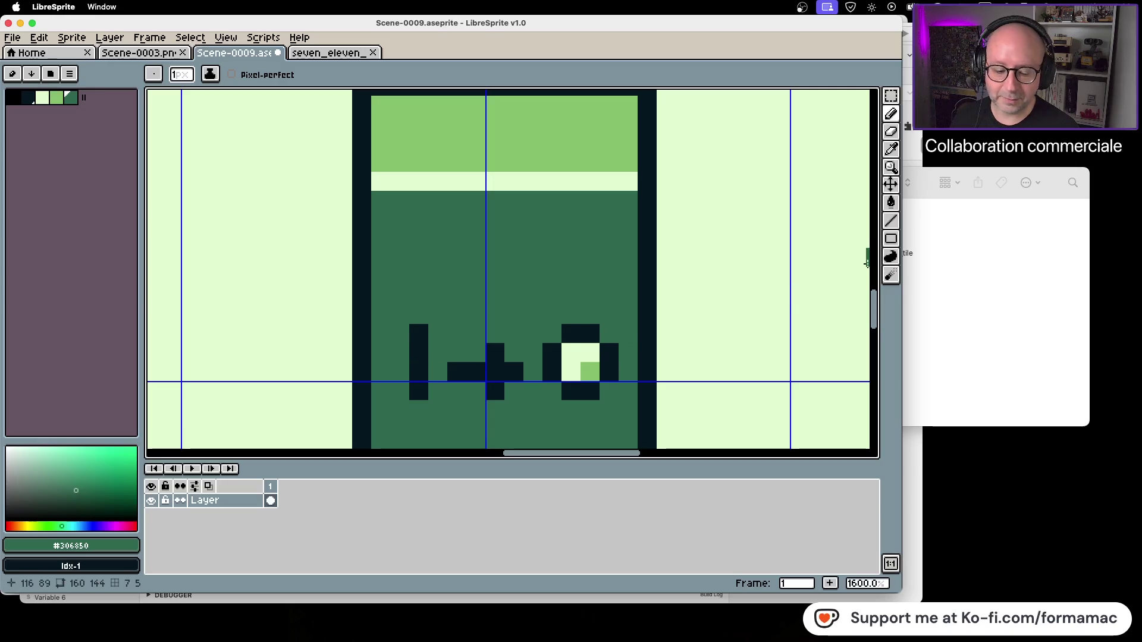
Pick dark #071821 from the sprite and return to the Pencil.
{"action": "scroll", "coordinate": [710, 270], "scroll_direction": "down", "scroll_amount": 1}
{"action": "scroll", "coordinate": [709, 271], "scroll_direction": "down", "scroll_amount": 1}
{"action": "scroll", "coordinate": [710, 271], "scroll_direction": "up", "scroll_amount": 2}
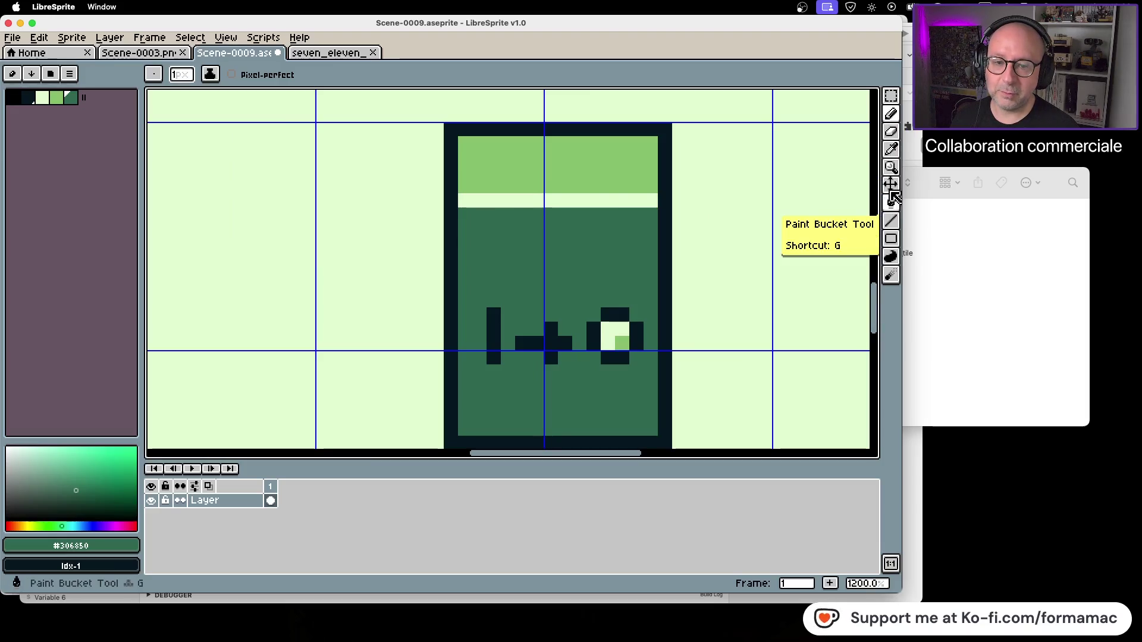
{"action": "left_click", "coordinate": [890, 149]}
{"action": "left_click", "coordinate": [638, 327]}
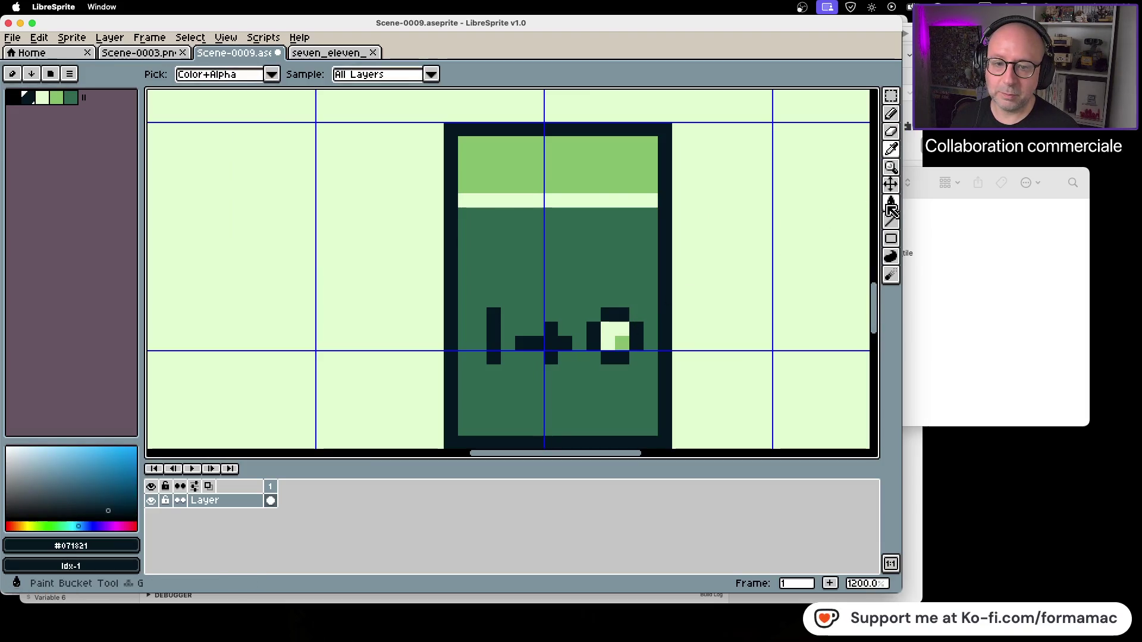
{"action": "left_click", "coordinate": [890, 113]}
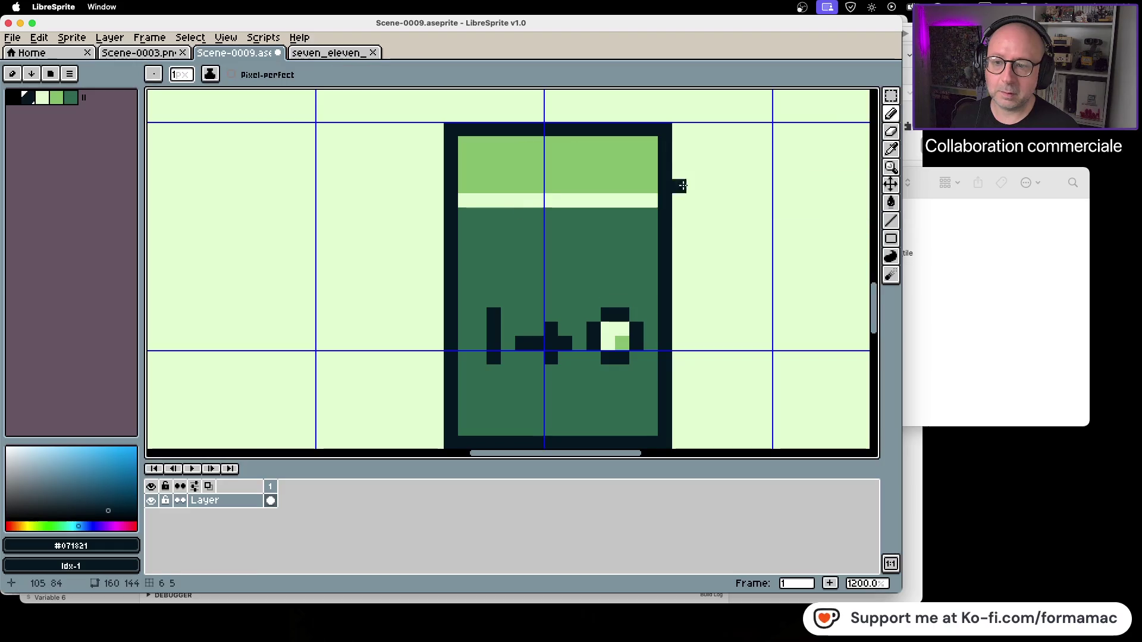
Pencil a dark yen-like figure with a diagonal, a stem and crossbar pixels in the upper panel.
{"action": "left_click", "coordinate": [529, 215]}
{"action": "left_click", "coordinate": [541, 234]}
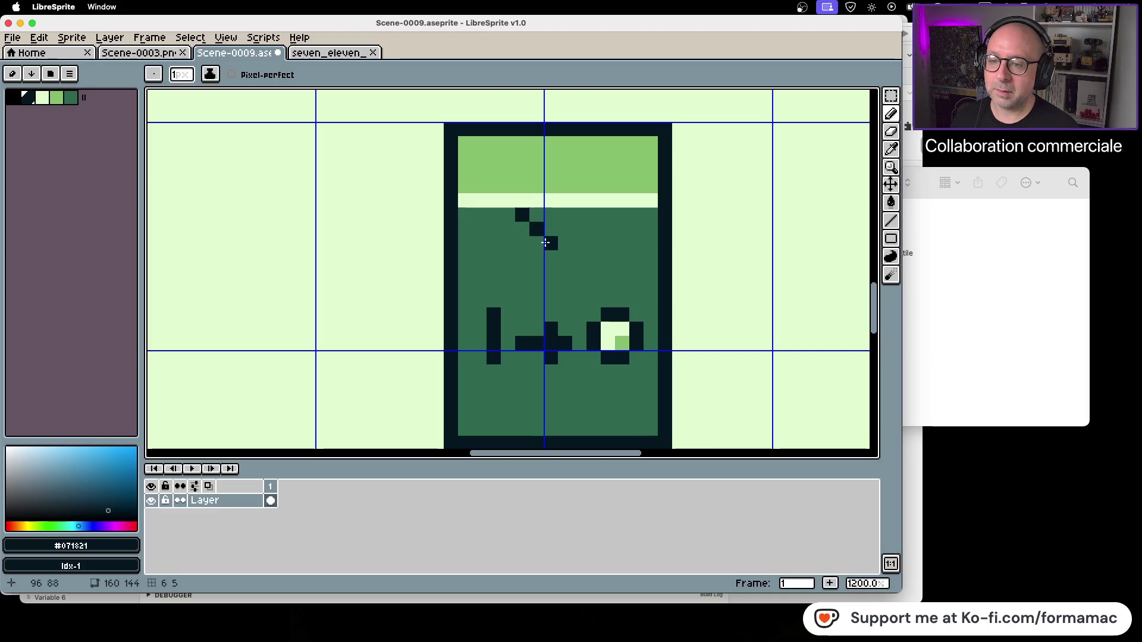
{"action": "left_click", "coordinate": [551, 215]}
{"action": "left_click", "coordinate": [536, 243]}
{"action": "left_click", "coordinate": [534, 260]}
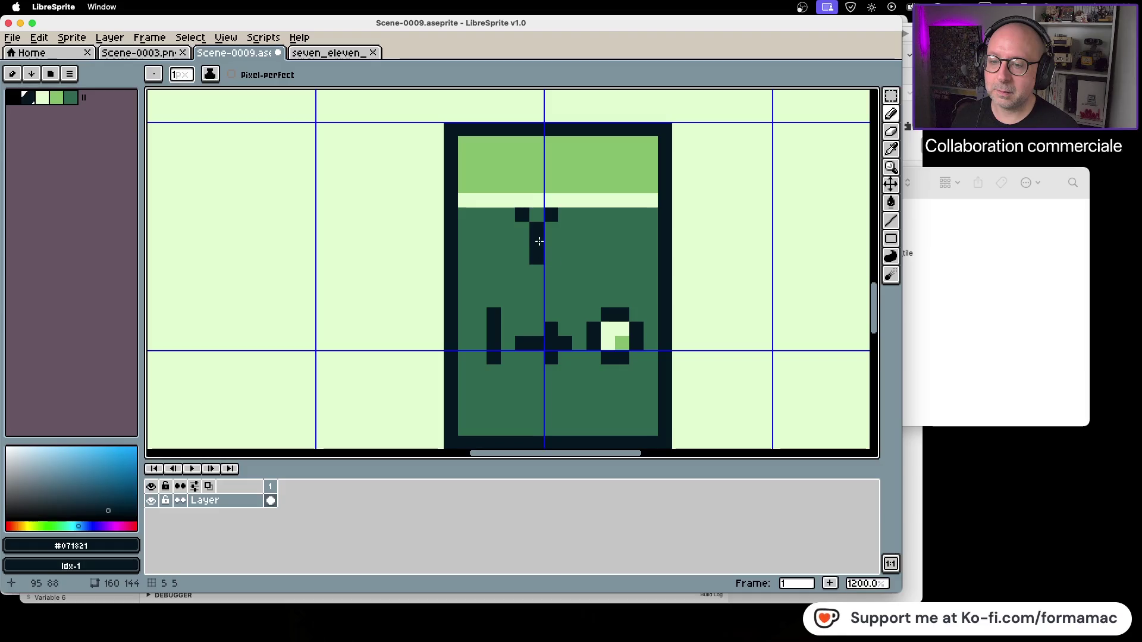
{"action": "left_click", "coordinate": [536, 271]}
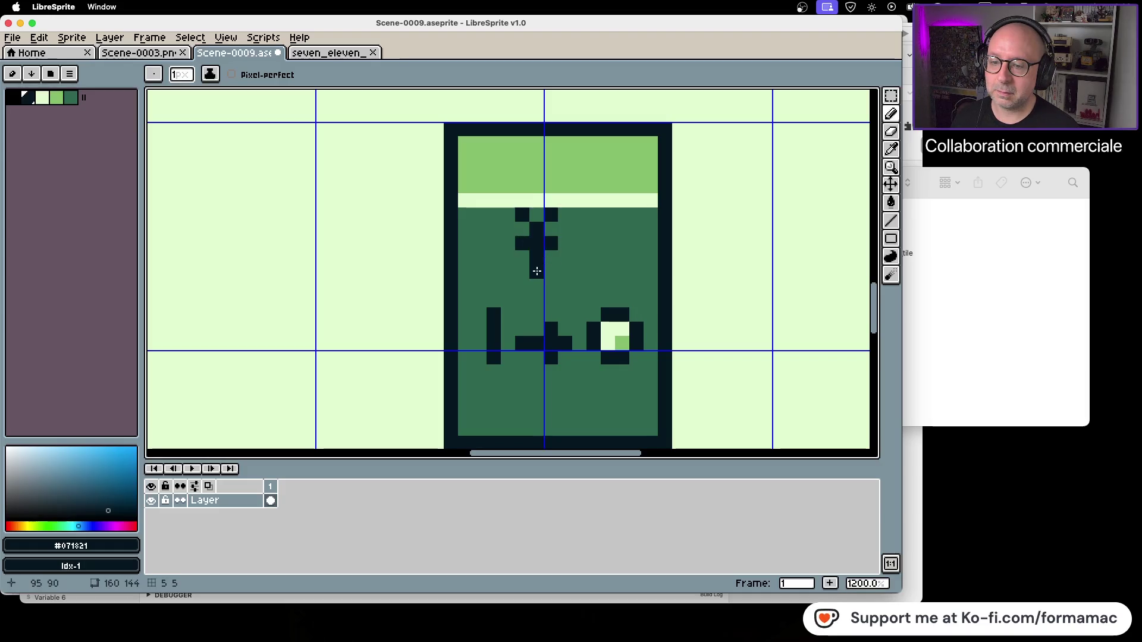
{"action": "left_click", "coordinate": [536, 285]}
{"action": "left_click", "coordinate": [551, 271]}
{"action": "left_click", "coordinate": [522, 271]}
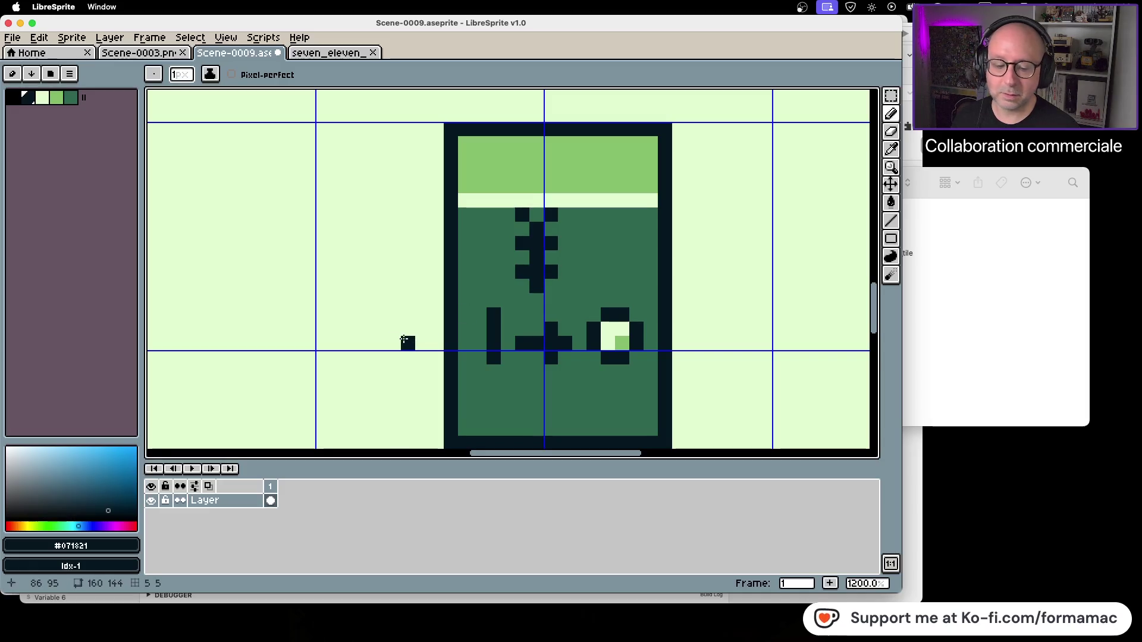
Check the seven_eleven tileset for reference, return to Scene-0009 and undo the figure's last pixel.
{"action": "left_click", "coordinate": [328, 55]}
{"action": "left_click_drag", "start_coordinate": [537, 234], "coordinate": [545, 304]}
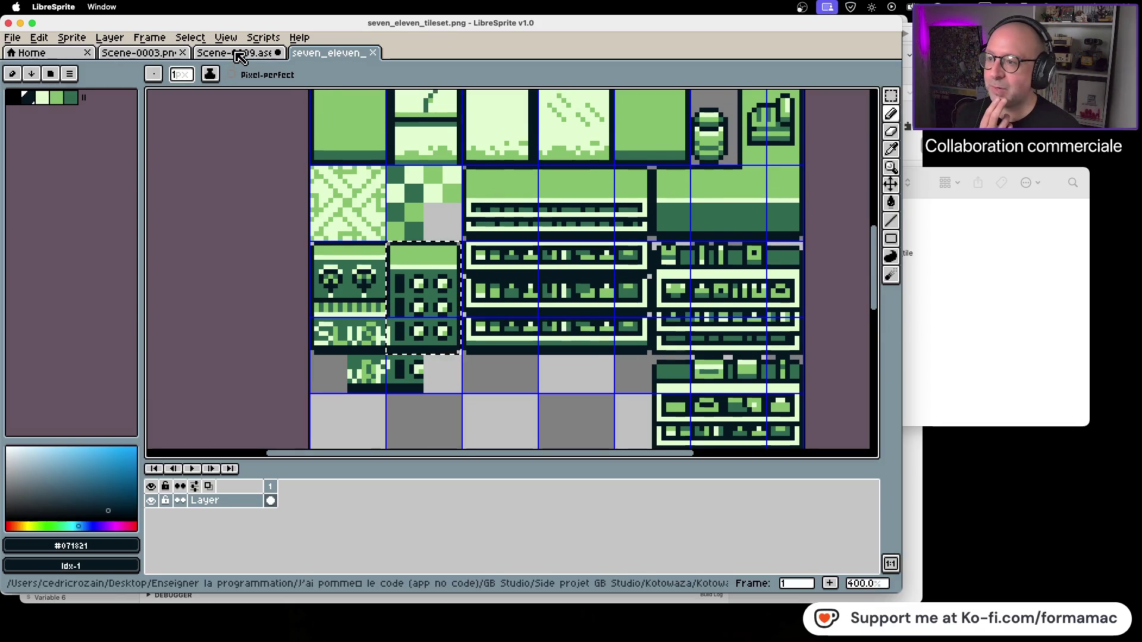
{"action": "left_click", "coordinate": [235, 52]}
{"action": "scroll", "coordinate": [456, 178], "scroll_direction": "down", "scroll_amount": 3}
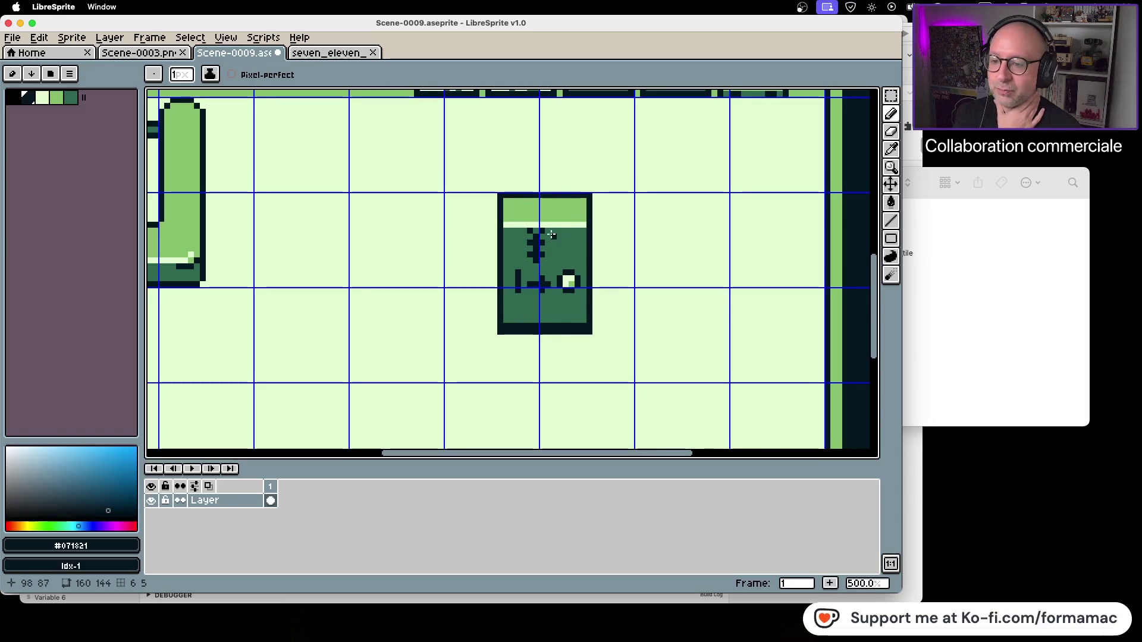
{"action": "scroll", "coordinate": [547, 249], "scroll_direction": "up", "scroll_amount": 4}
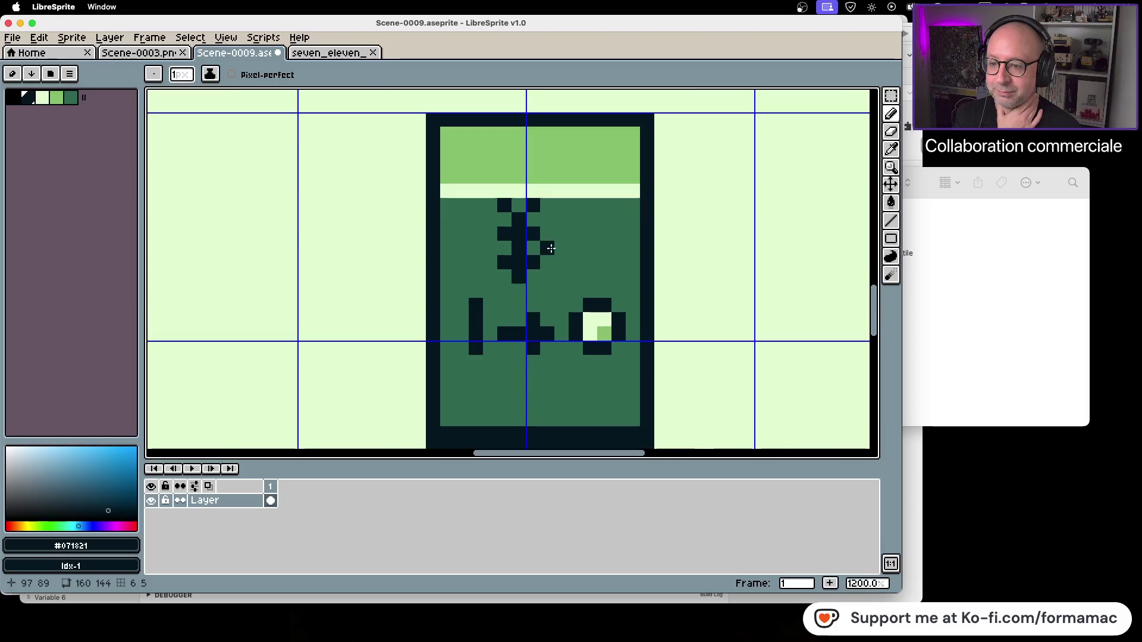
{"action": "key", "text": "super+z"}
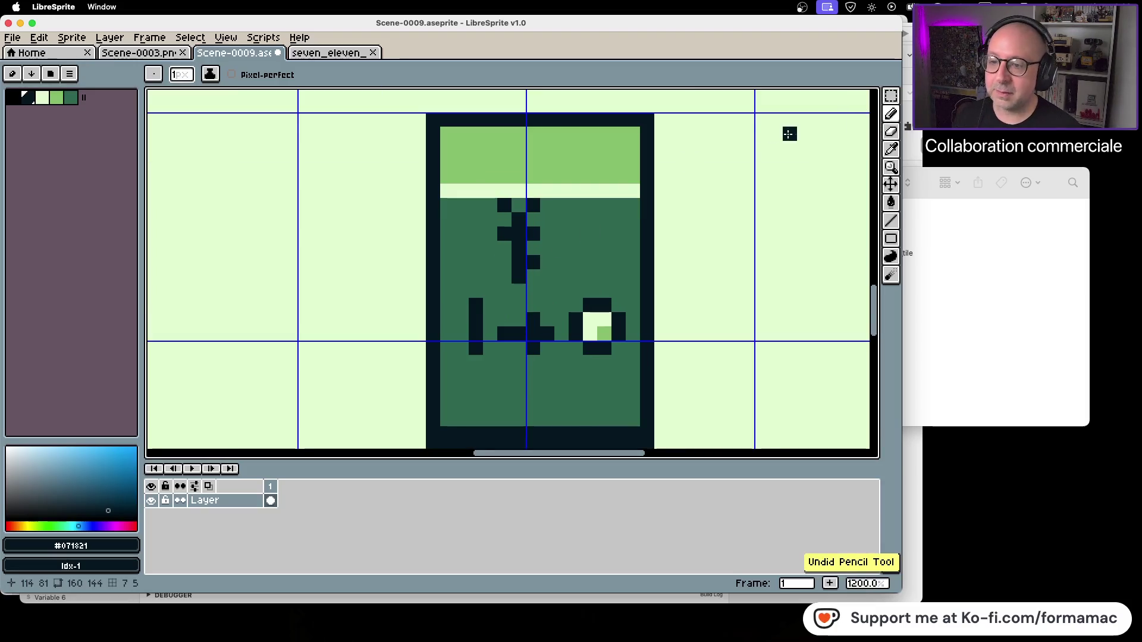
Undo the V-shaped top strokes and redraw the yen's stem and crossbars.
{"action": "key", "text": "super+z"}
{"action": "key", "text": "super+z"}
{"action": "key", "text": "super+z"}
{"action": "key", "text": "super+z"}
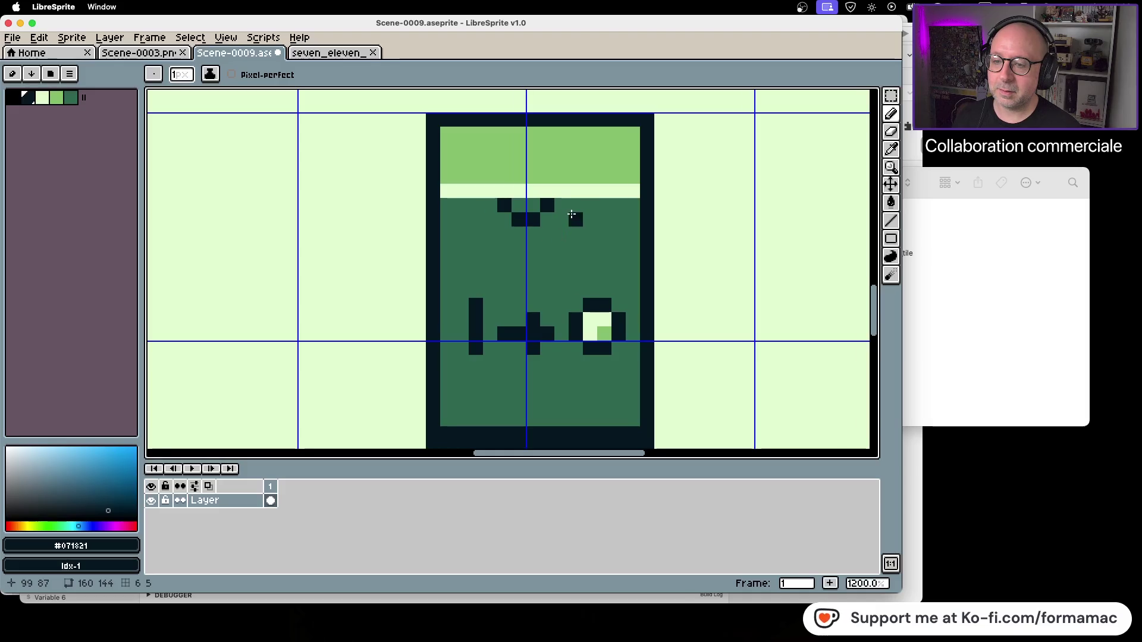
{"action": "key", "text": "ctrl+z"}
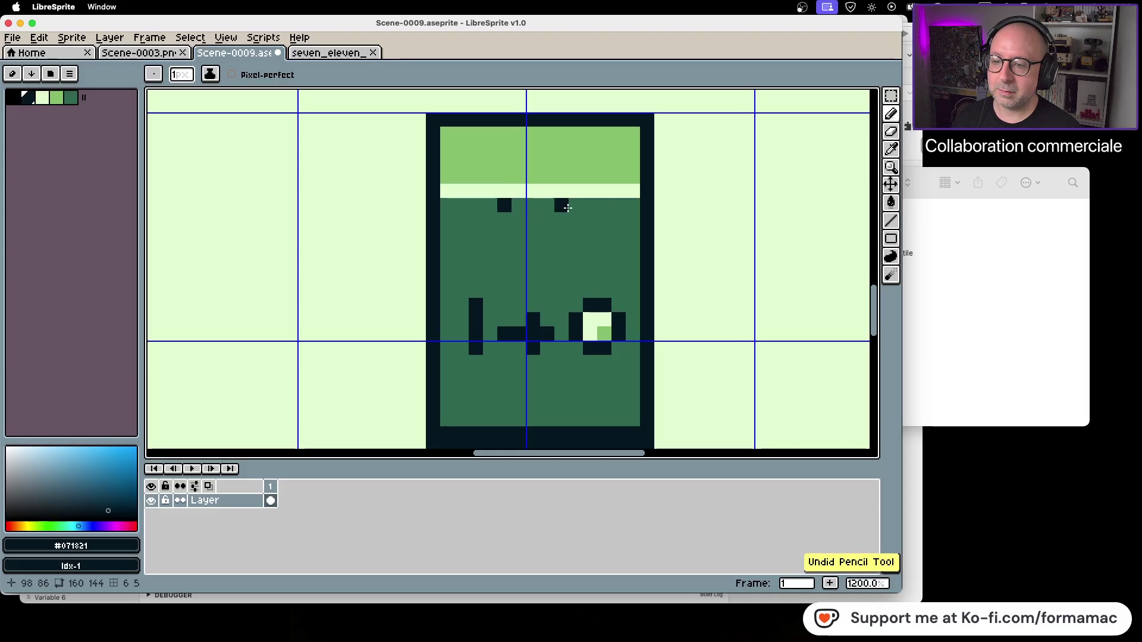
{"action": "left_click", "coordinate": [533, 233]}
{"action": "left_click", "coordinate": [535, 256]}
{"action": "left_click", "coordinate": [547, 249]}
{"action": "left_click", "coordinate": [519, 248]}
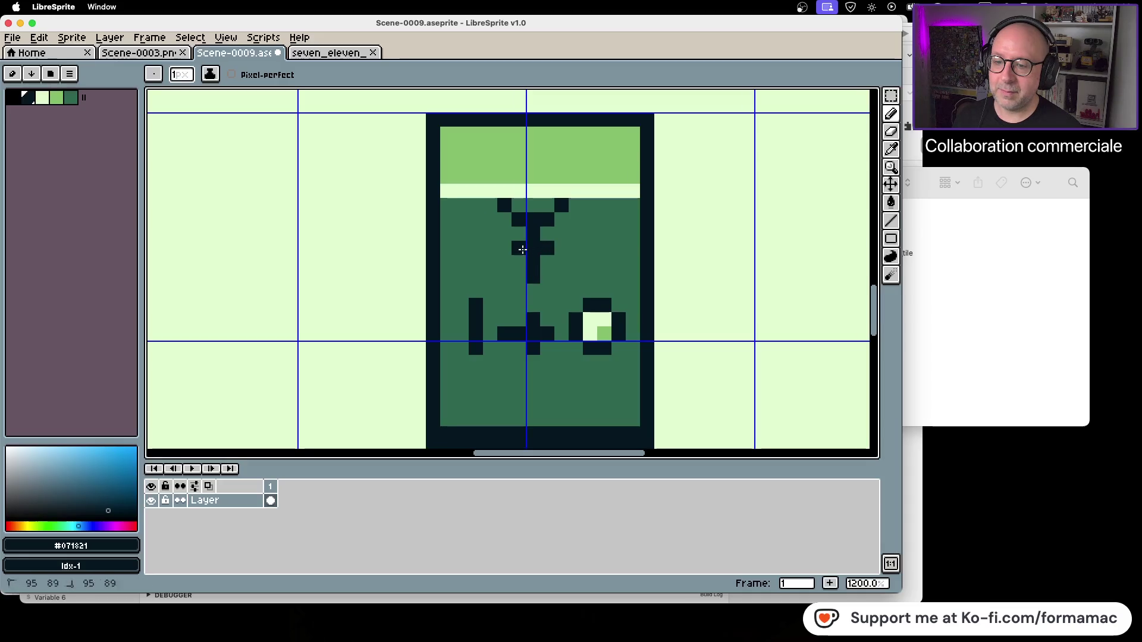
{"action": "left_click", "coordinate": [519, 276]}
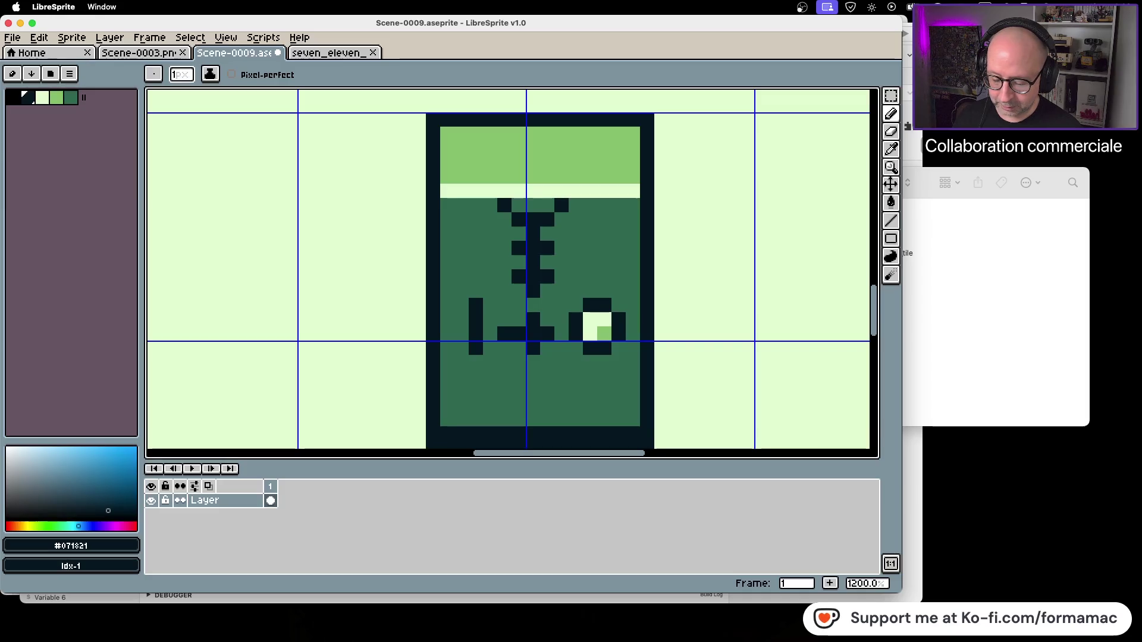
Compare with the yen reference images, fix misplaced pixels and move the top pixels outward.
{"action": "key", "text": "super+Tab"}
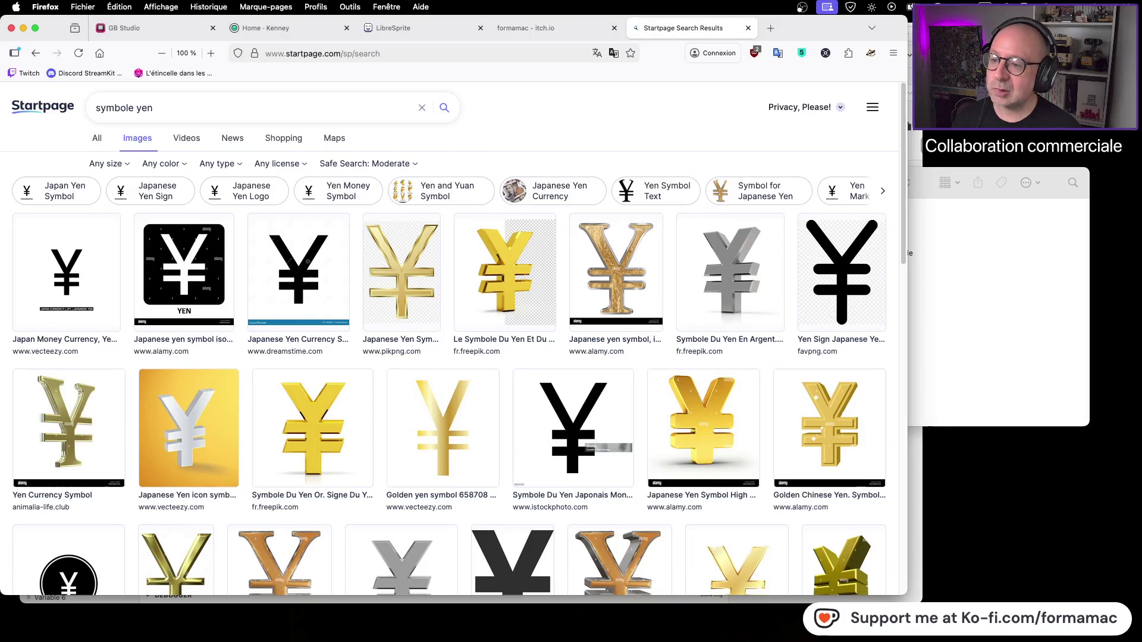
{"action": "key", "text": "super+Tab"}
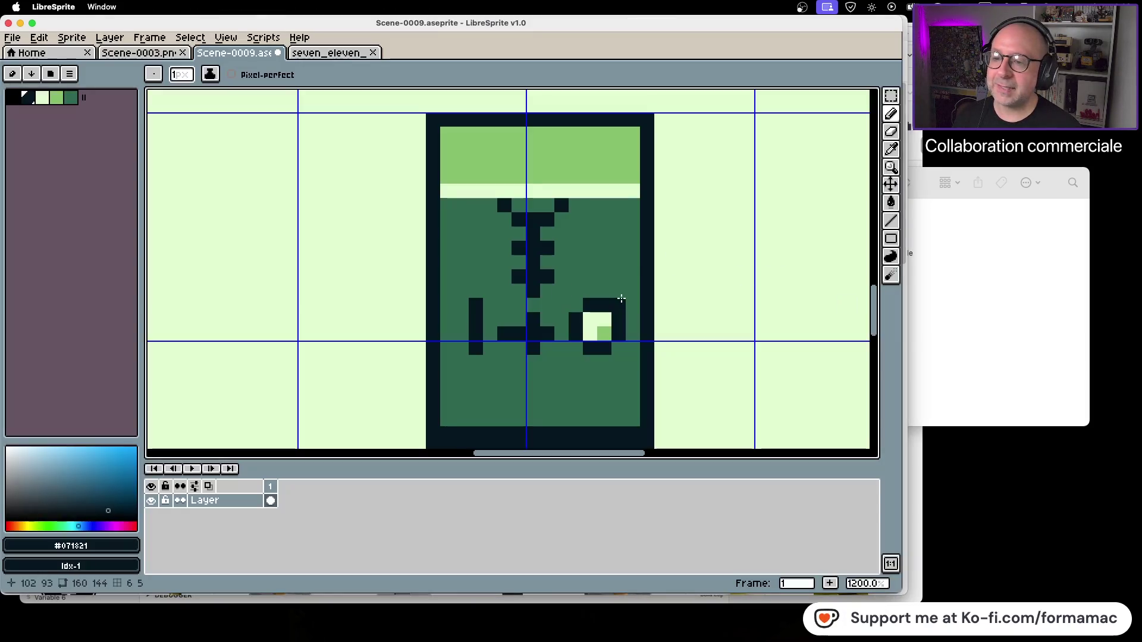
{"action": "right_click", "coordinate": [565, 235]}
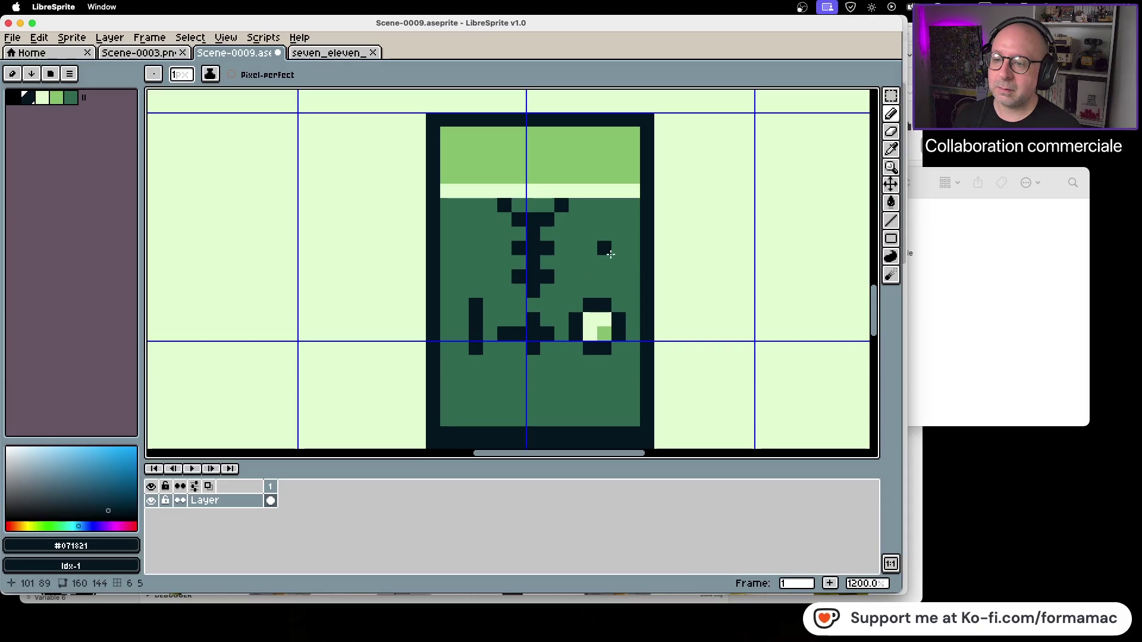
{"action": "left_click", "coordinate": [601, 239]}
{"action": "right_click", "coordinate": [601, 238]}
{"action": "left_click", "coordinate": [575, 191]}
{"action": "left_click", "coordinate": [501, 195]}
{"action": "right_click", "coordinate": [501, 192]}
{"action": "left_click", "coordinate": [494, 190]}
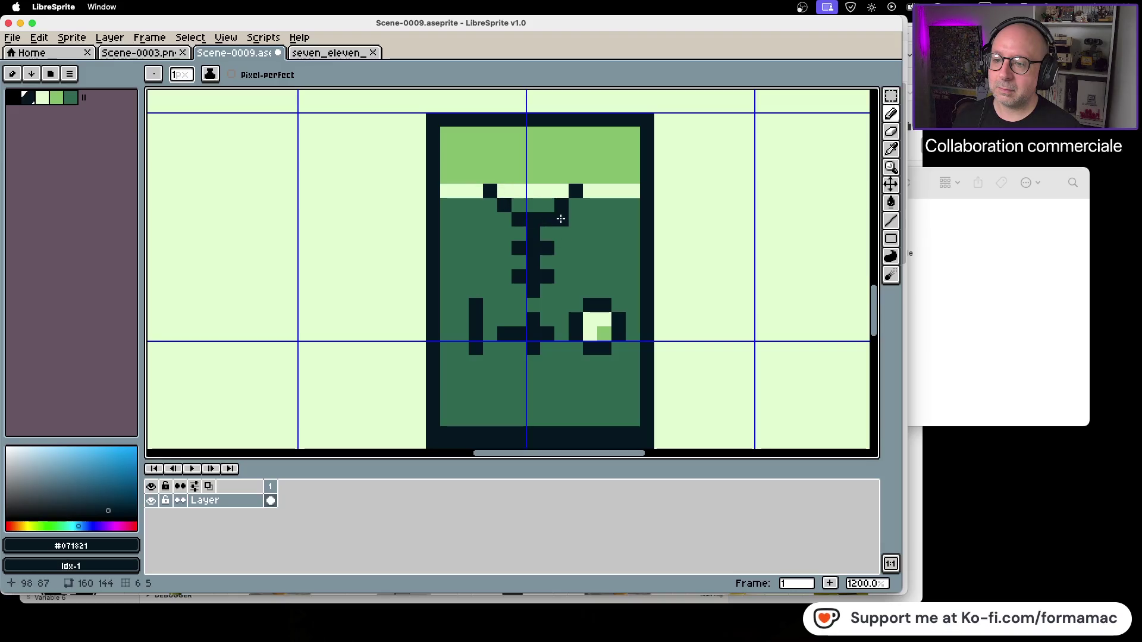
Recheck the references and extend the yen's top bar on both sides.
{"action": "key", "text": "super+Tab"}
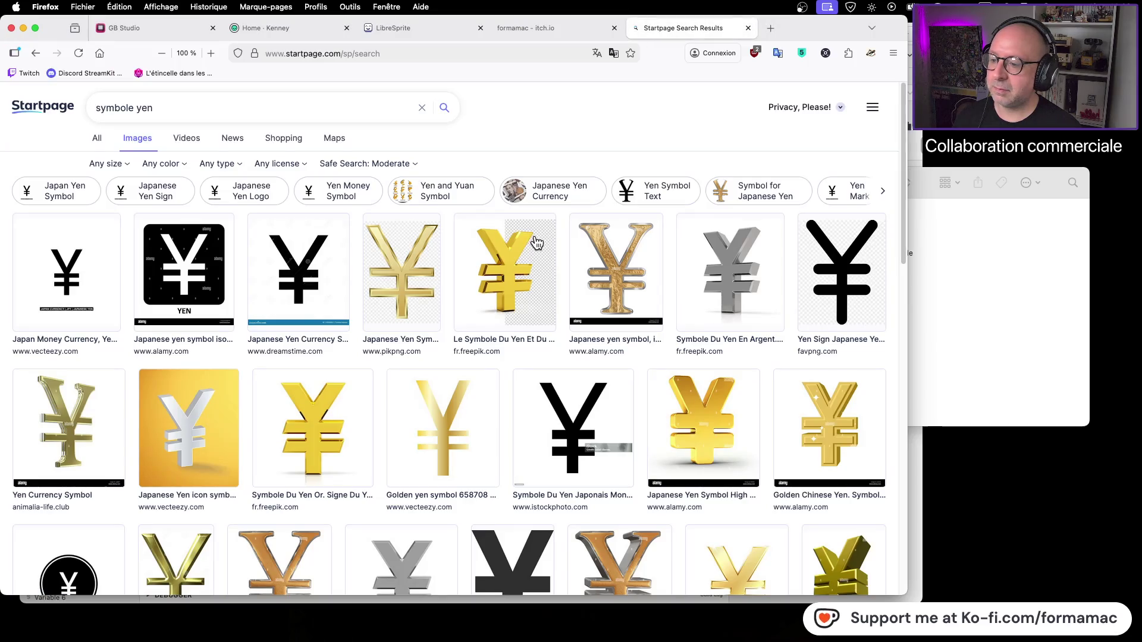
{"action": "key", "text": "super+Tab"}
{"action": "left_click", "coordinate": [579, 222]}
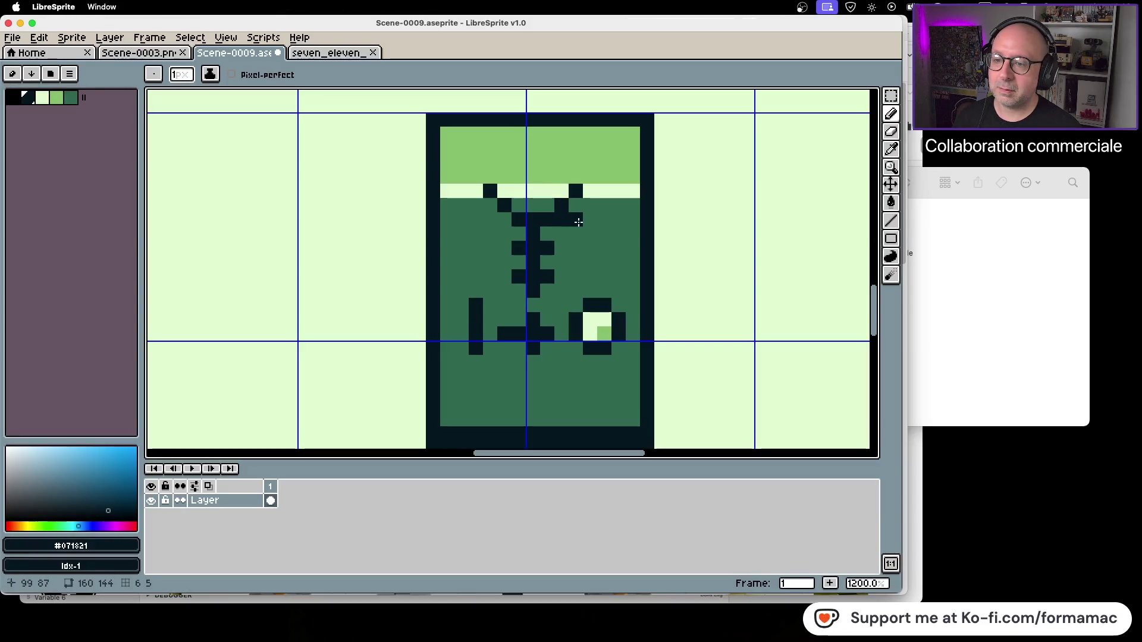
{"action": "left_click", "coordinate": [476, 219]}
{"action": "left_click", "coordinate": [490, 220]}
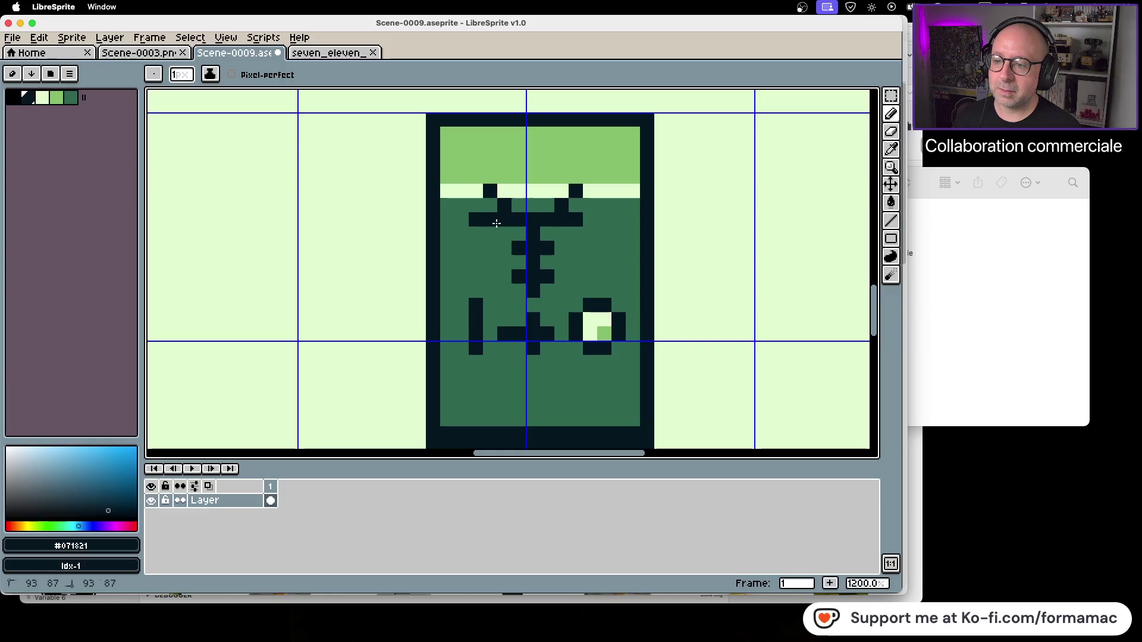
{"action": "key", "text": "super+z"}
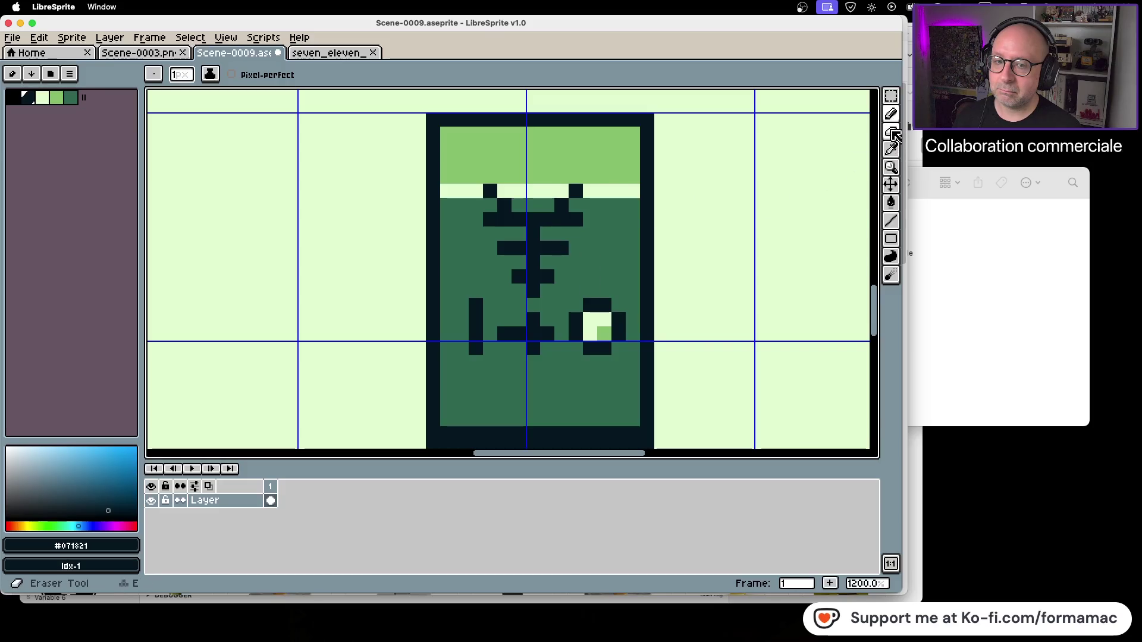
Paint over the stem's bottom pixel and the bar's left end with mid green.
{"action": "left_click", "coordinate": [892, 151]}
{"action": "left_click", "coordinate": [619, 238]}
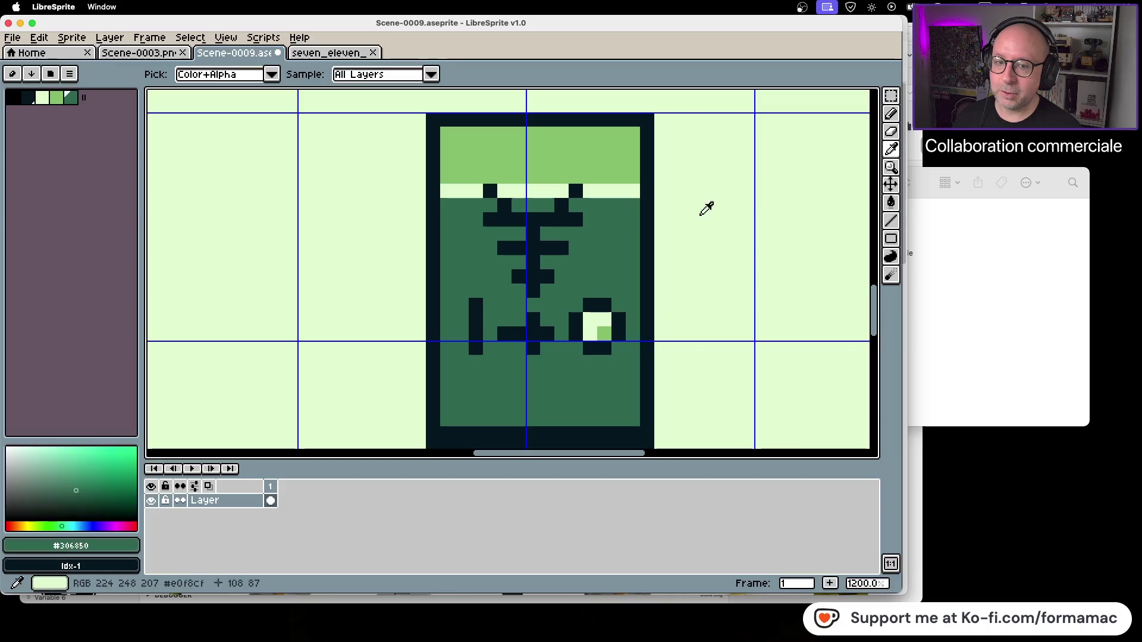
{"action": "left_click", "coordinate": [890, 114]}
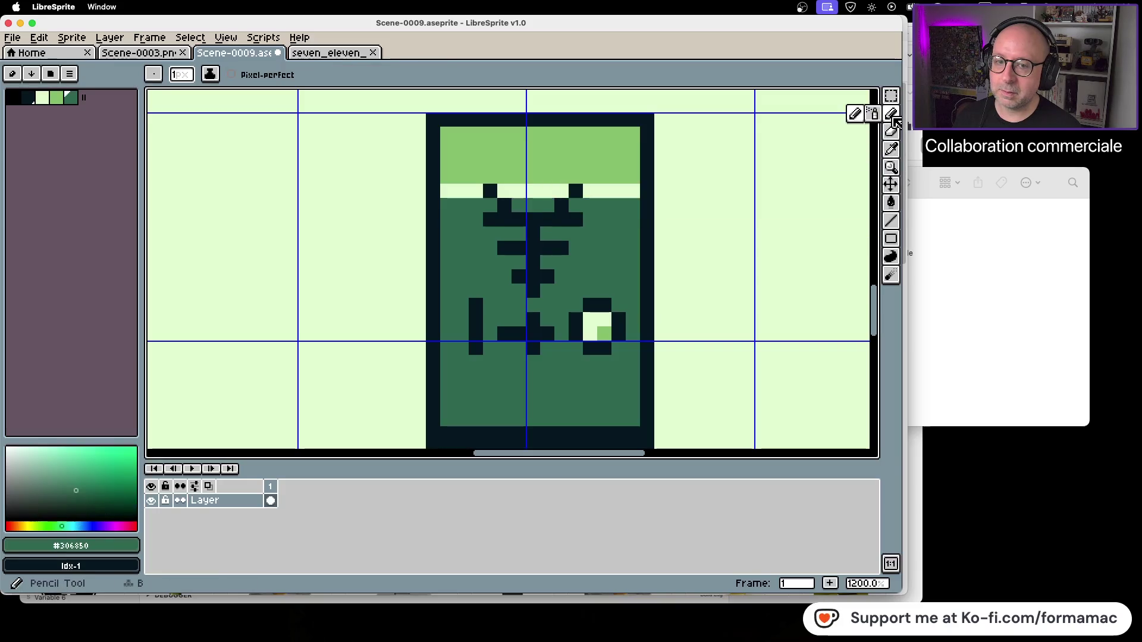
{"action": "left_click", "coordinate": [534, 291]}
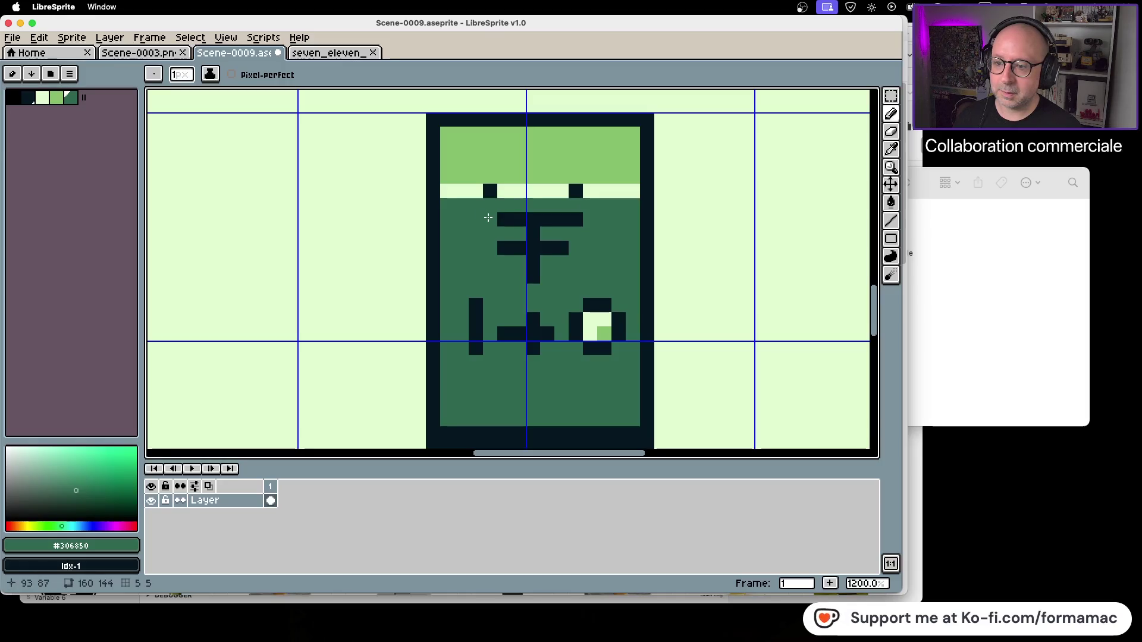
{"action": "left_click", "coordinate": [503, 246]}
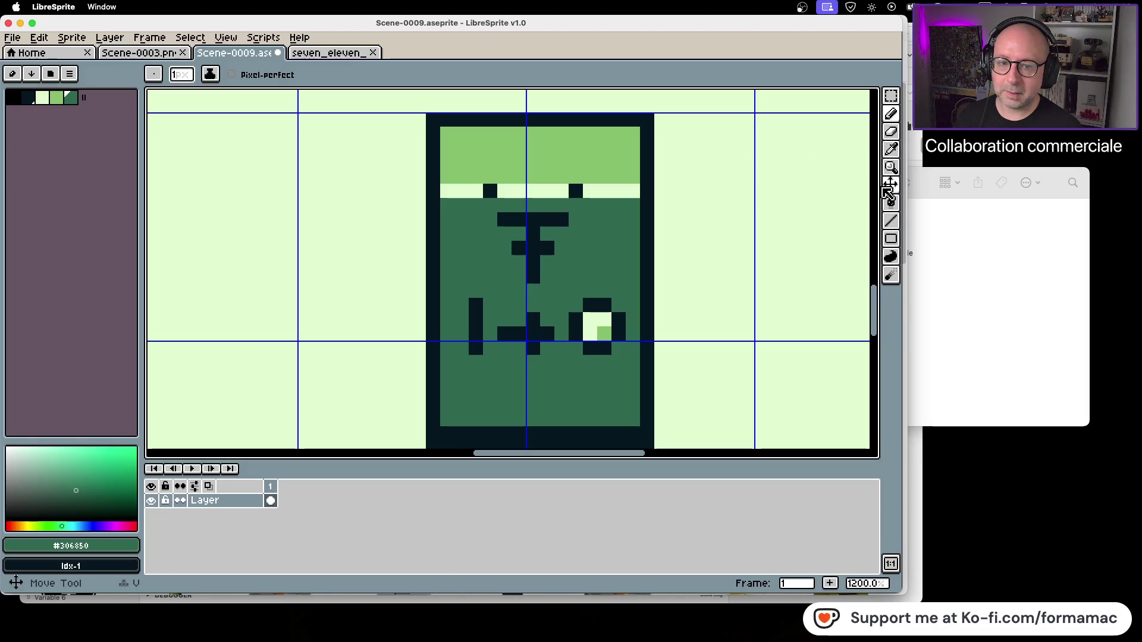
Cover the dark pixels in the pale stripe with the pale stripe colour.
{"action": "left_click", "coordinate": [891, 148]}
{"action": "left_click", "coordinate": [580, 192]}
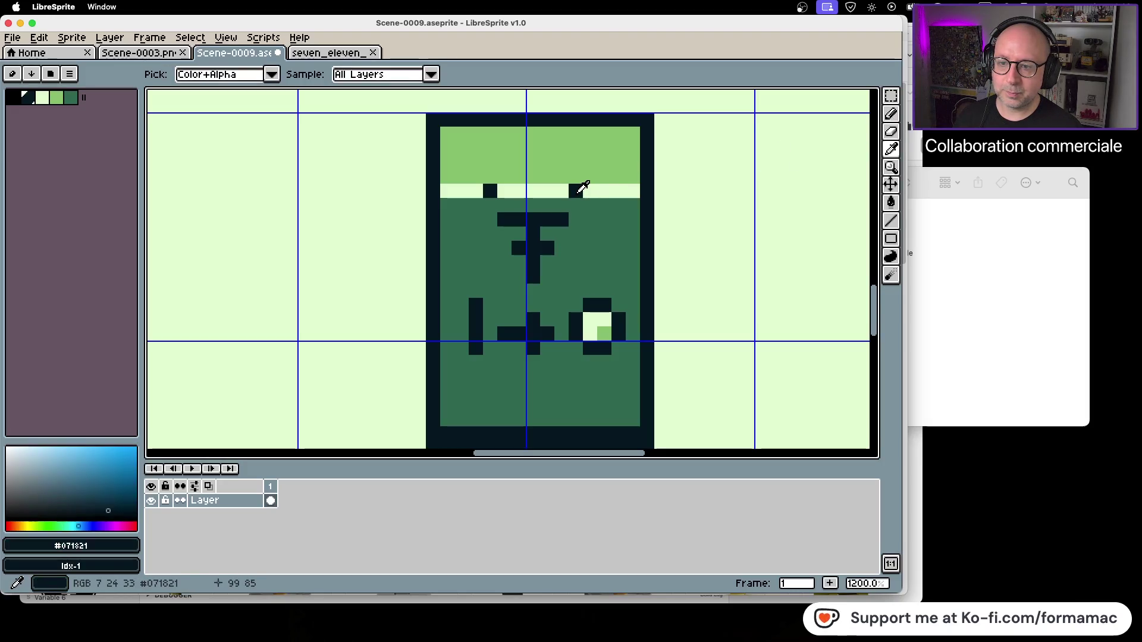
{"action": "left_click", "coordinate": [617, 188]}
{"action": "left_click", "coordinate": [891, 115]}
{"action": "left_click", "coordinate": [575, 191]}
{"action": "left_click", "coordinate": [489, 191]}
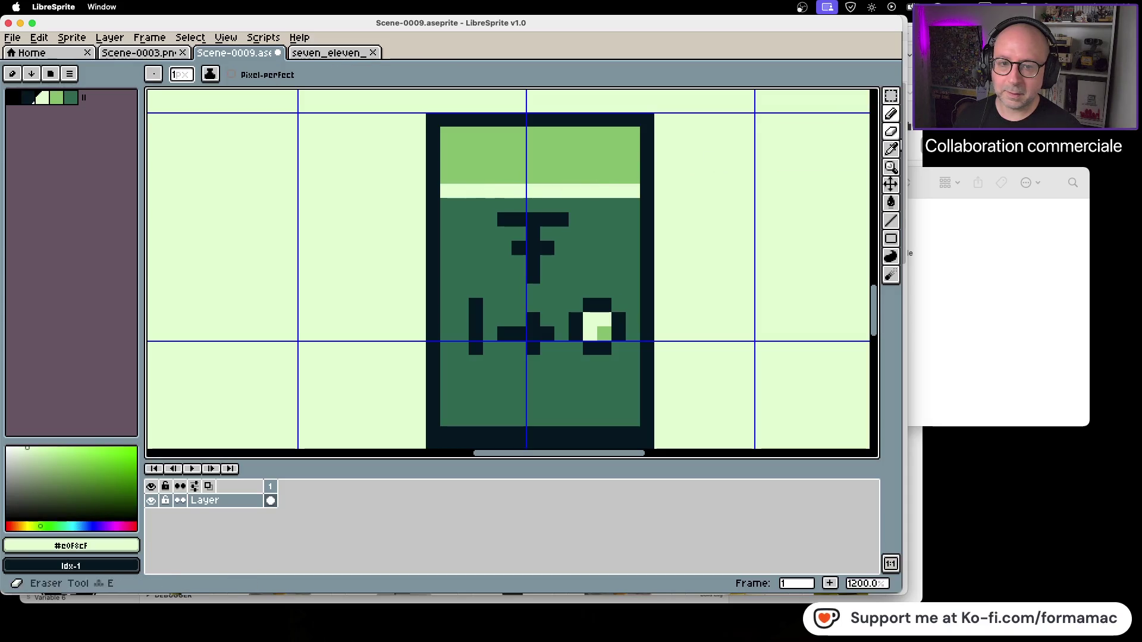
With the darkest colour, add a pixel above the yen and draw its left and right arms.
{"action": "left_click", "coordinate": [891, 148]}
{"action": "left_click", "coordinate": [566, 218]}
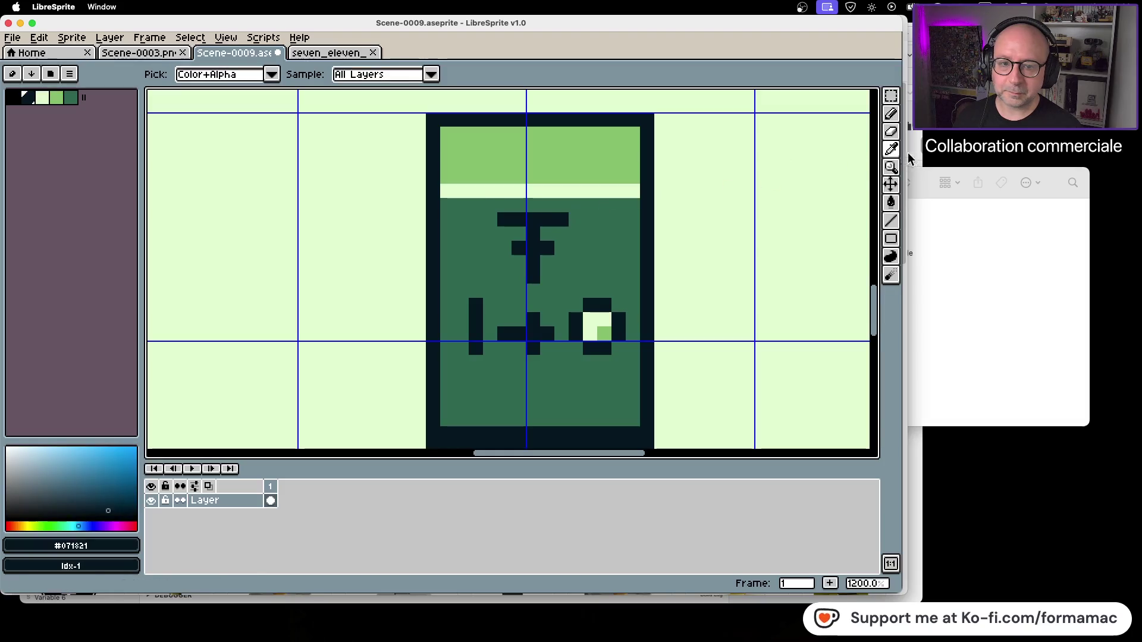
{"action": "left_click", "coordinate": [892, 116]}
{"action": "left_click", "coordinate": [547, 207]}
{"action": "left_click", "coordinate": [519, 205]}
{"action": "left_click", "coordinate": [505, 191]}
{"action": "left_click", "coordinate": [561, 191]}
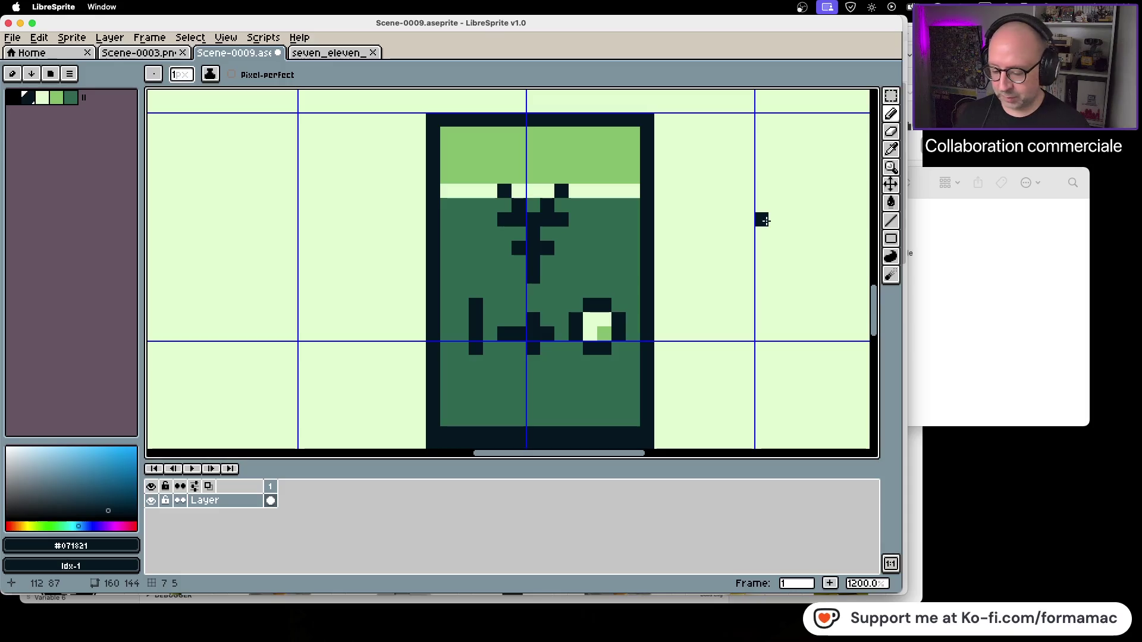
{"action": "scroll", "coordinate": [742, 234], "scroll_direction": "down", "scroll_amount": 5}
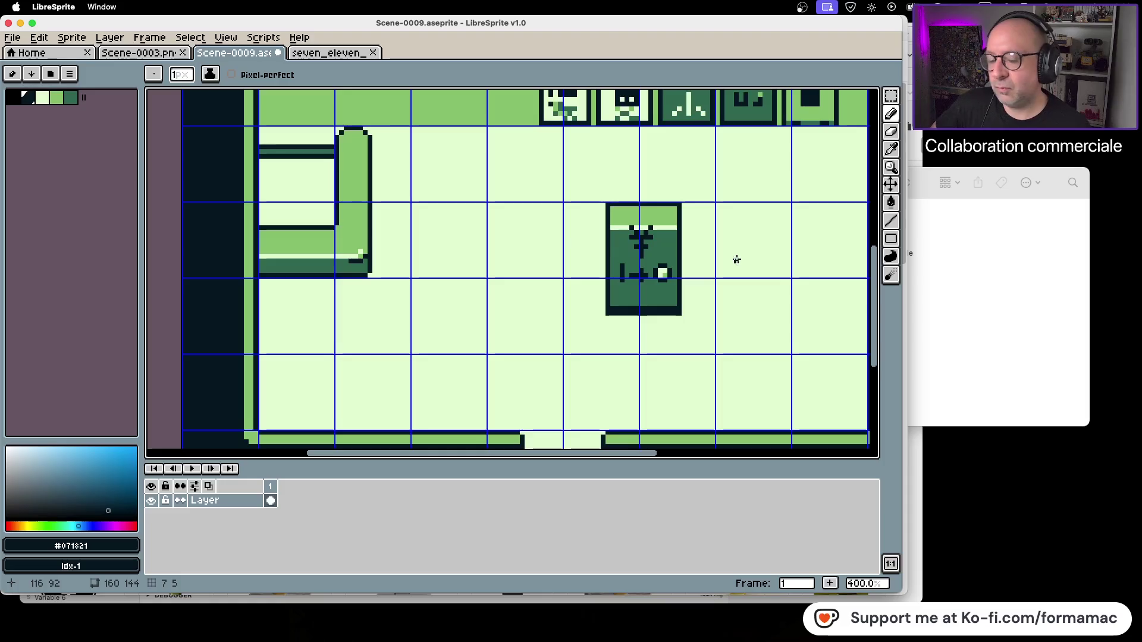
Draw a pale #e0f8cf line across the machine's top light-green band.
{"action": "scroll", "coordinate": [726, 241], "scroll_direction": "up", "scroll_amount": 5}
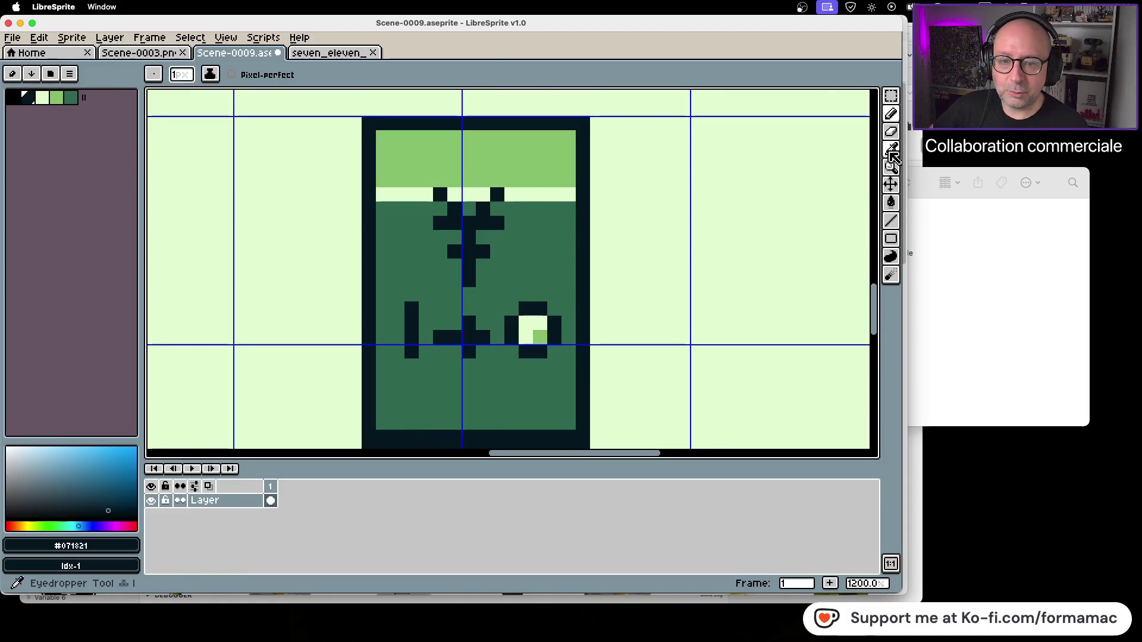
{"action": "left_click", "coordinate": [890, 150]}
{"action": "left_click", "coordinate": [550, 192]}
{"action": "left_click", "coordinate": [891, 115]}
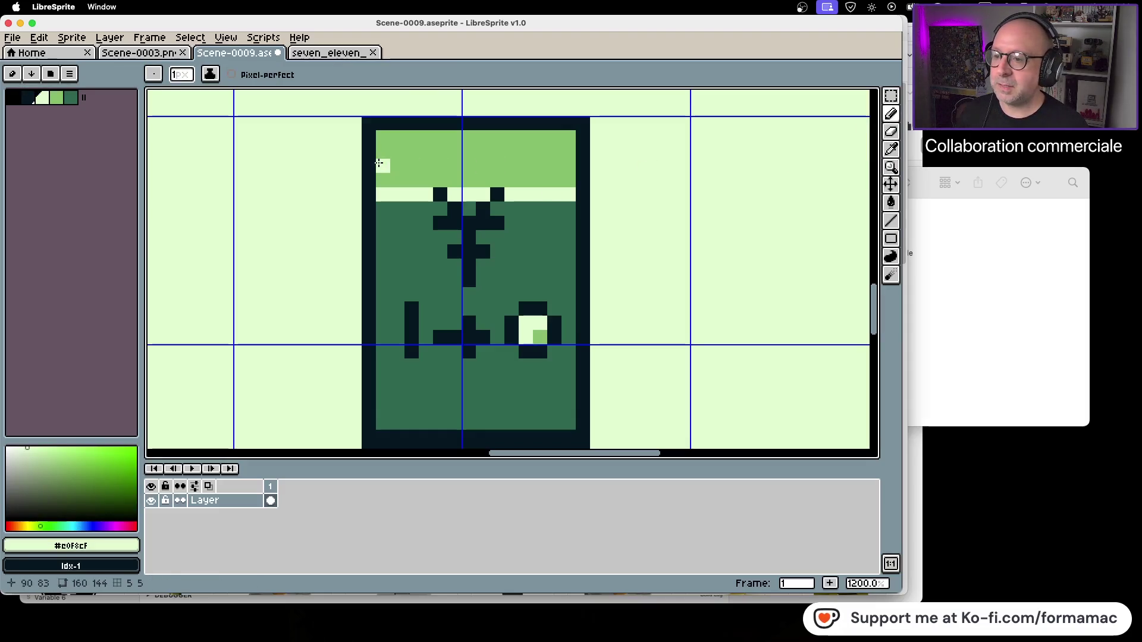
{"action": "left_click", "coordinate": [379, 163]}
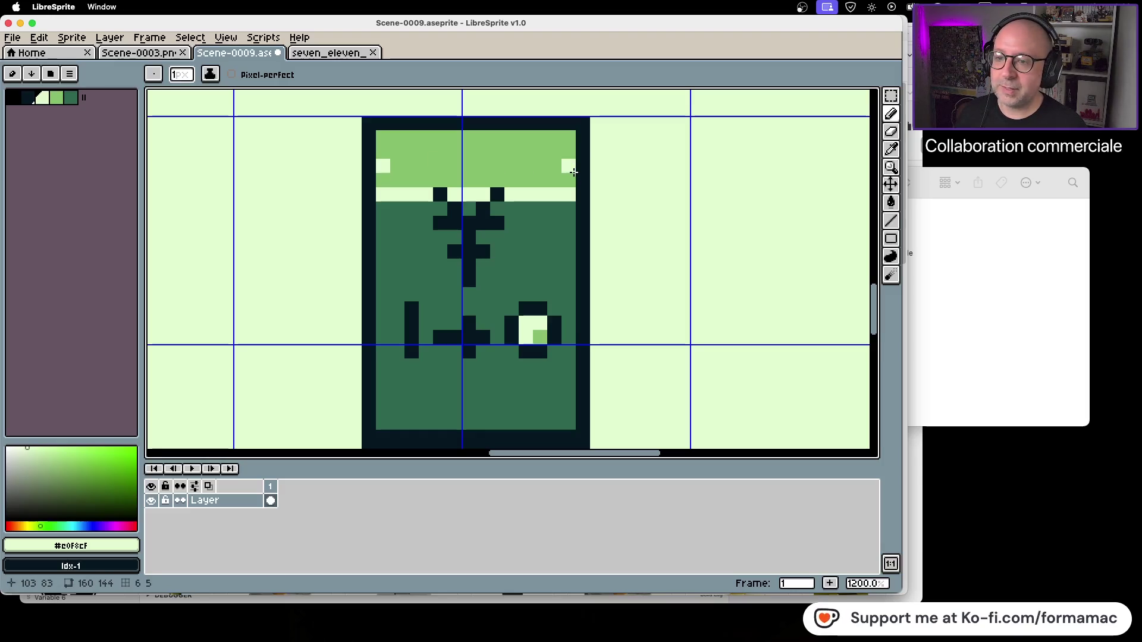
{"action": "left_click", "coordinate": [569, 166], "text": "shift"}
Flood-fill the old pale row beside the yen with mid green #306850.
{"action": "left_click", "coordinate": [891, 149]}
{"action": "left_click", "coordinate": [556, 254]}
{"action": "left_click", "coordinate": [891, 203]}
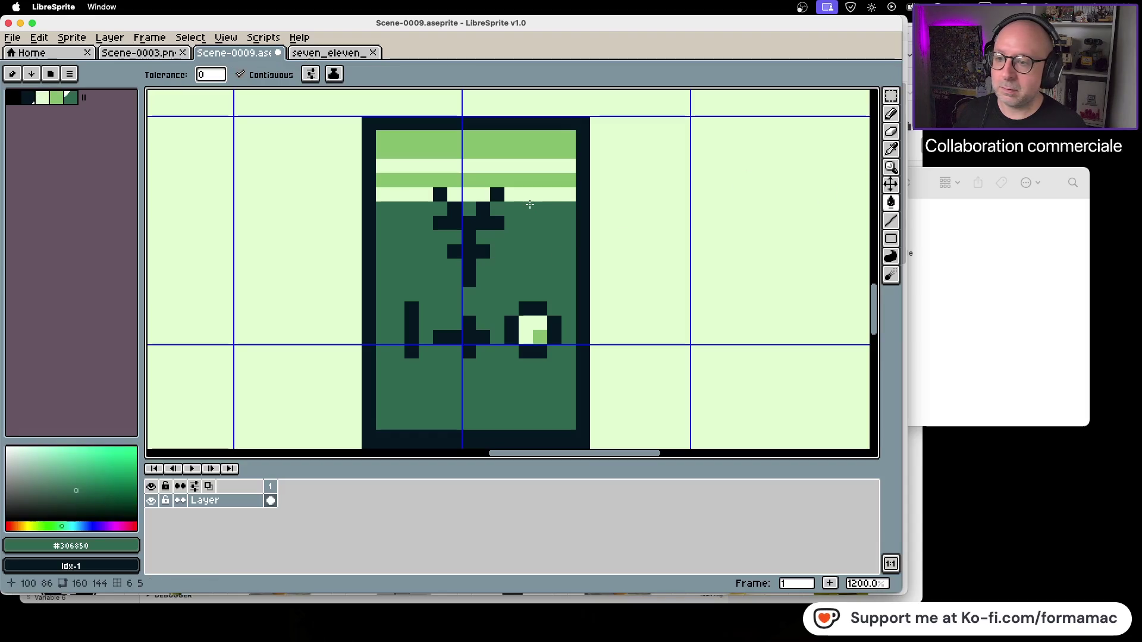
{"action": "left_click", "coordinate": [533, 194]}
{"action": "left_click", "coordinate": [467, 194]}
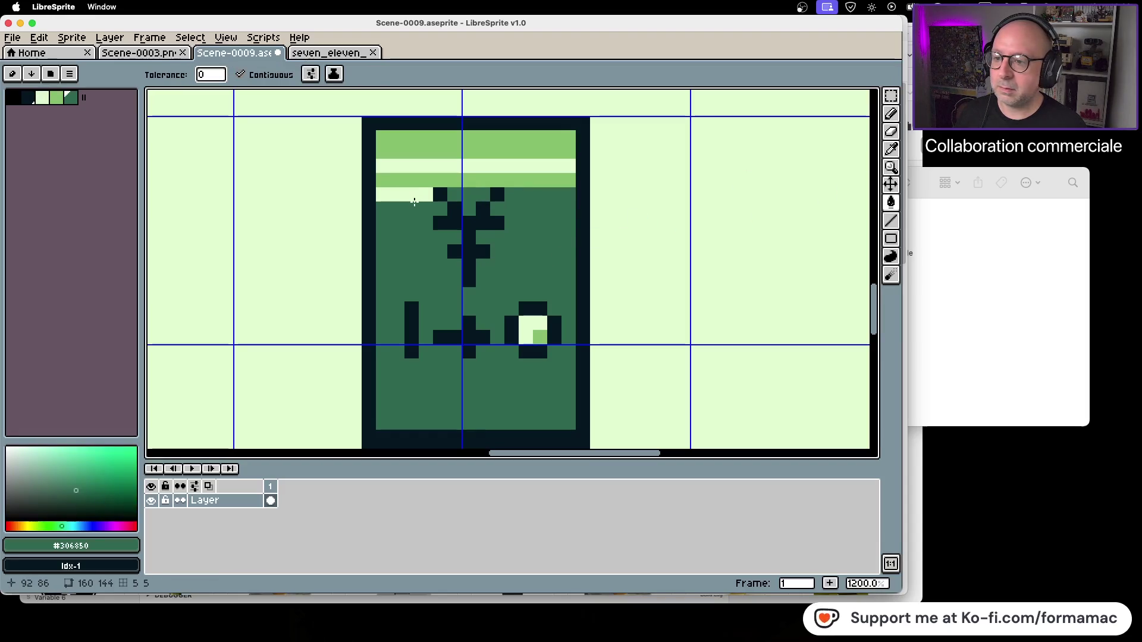
{"action": "left_click", "coordinate": [411, 192]}
{"action": "scroll", "coordinate": [525, 273], "scroll_direction": "down", "scroll_amount": 2}
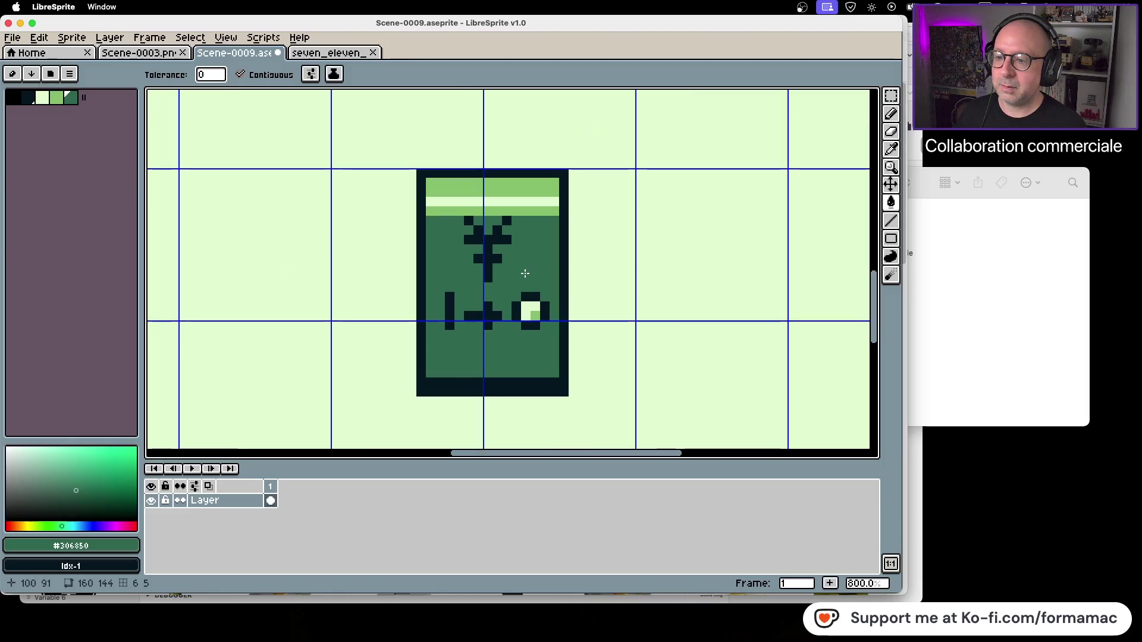
{"action": "scroll", "coordinate": [525, 273], "scroll_direction": "down", "scroll_amount": 2}
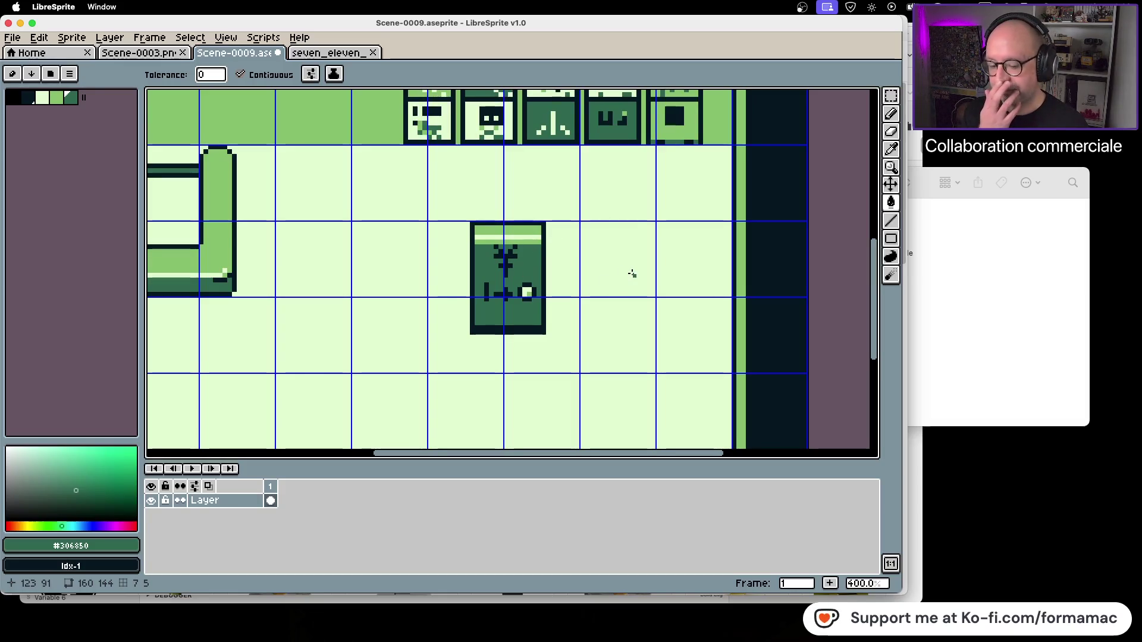
{"action": "left_click", "coordinate": [994, 255]}
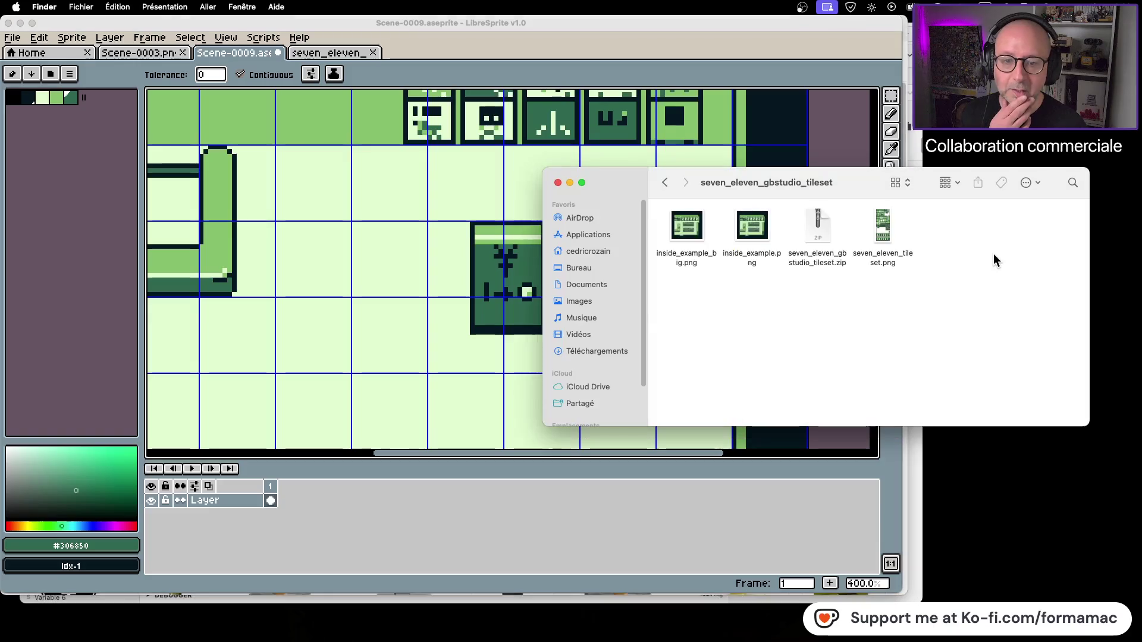
Preview inside_example.png in Finder for reference.
{"action": "left_click", "coordinate": [744, 234]}
{"action": "key", "text": "space"}
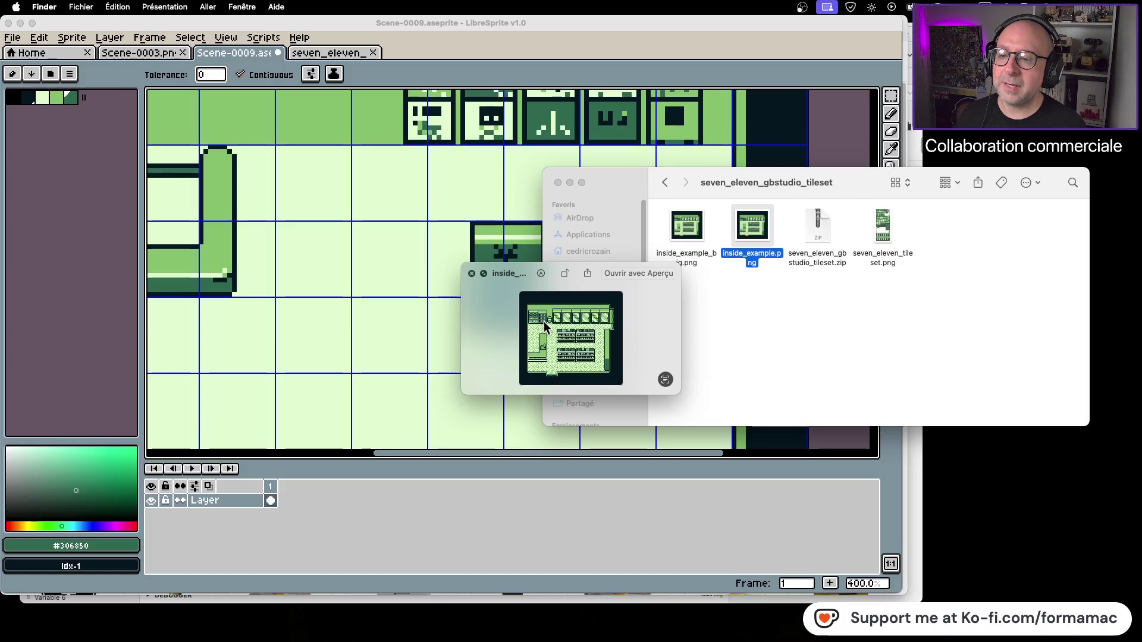
{"action": "key", "text": "space"}
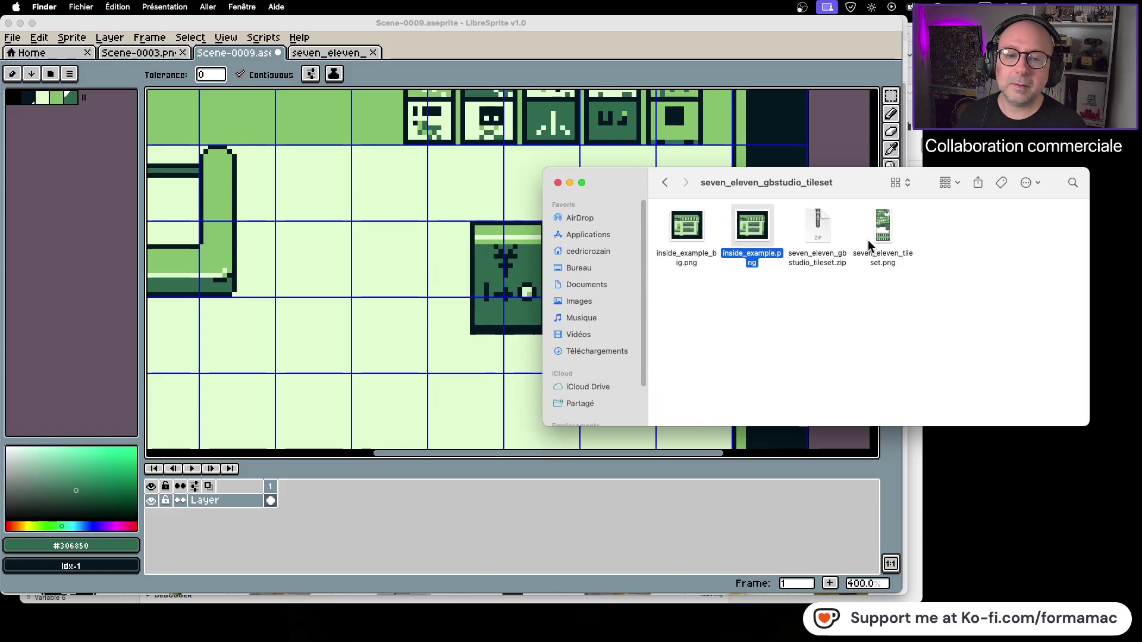
{"action": "left_click", "coordinate": [328, 53]}
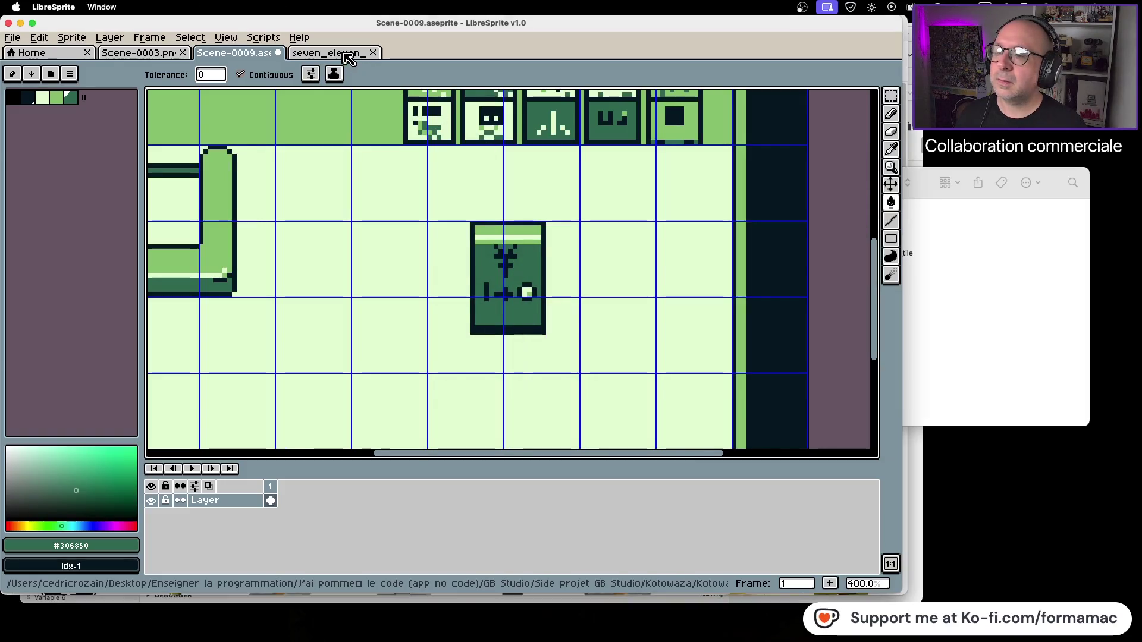
Open the seven_eleven tileset, then select the yen machine in Scene-0009 and nudge it up-left.
{"action": "left_click", "coordinate": [328, 53]}
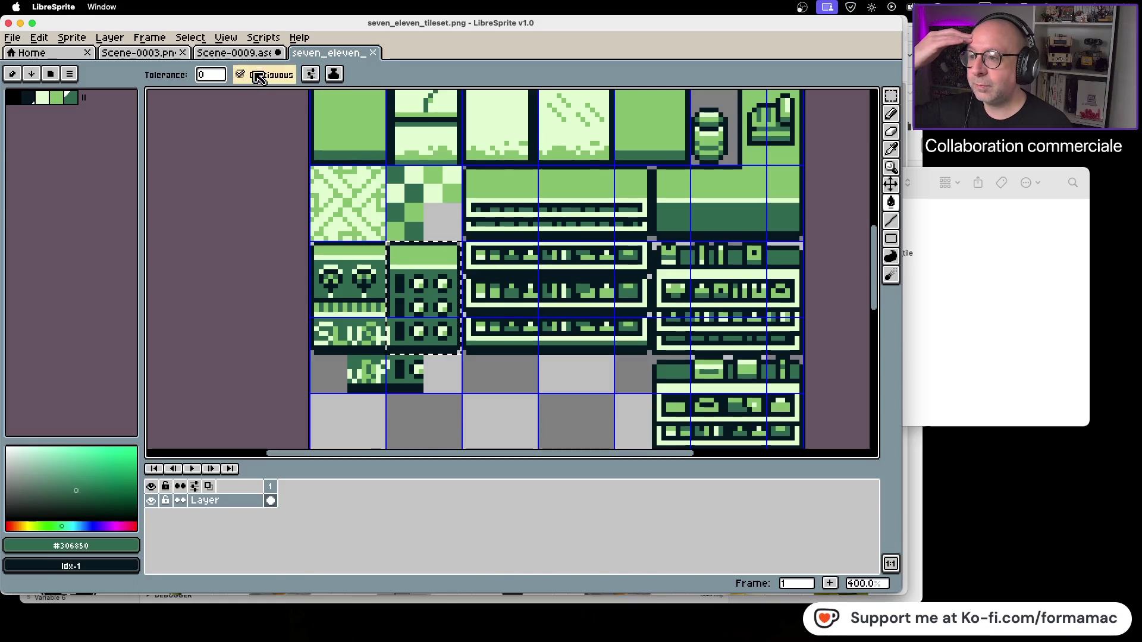
{"action": "left_click", "coordinate": [250, 55]}
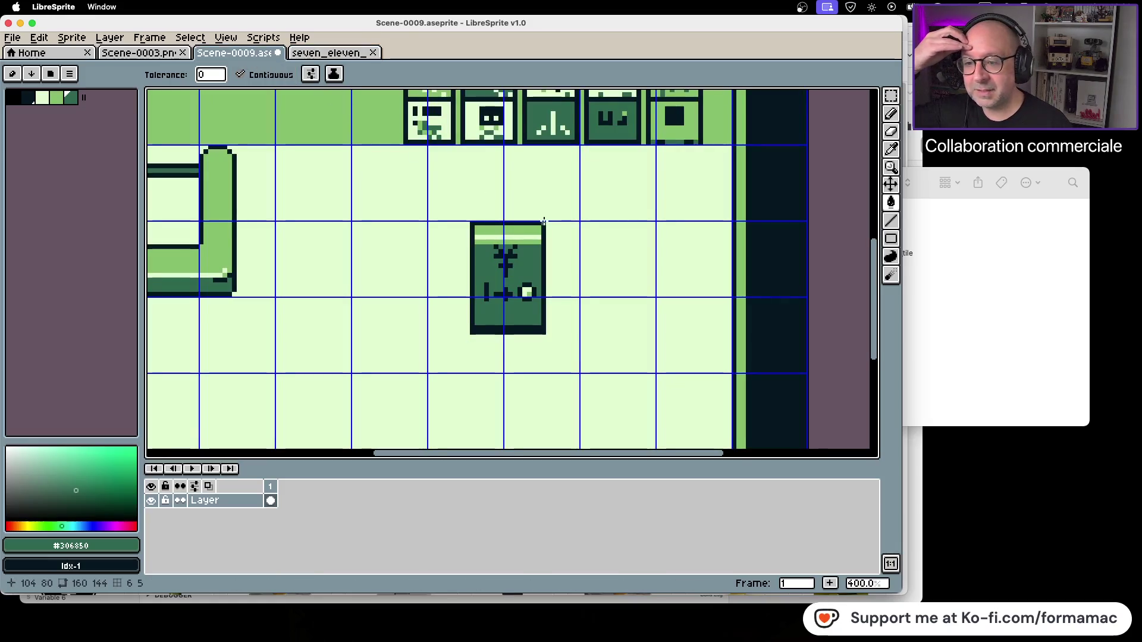
{"action": "left_click", "coordinate": [891, 95]}
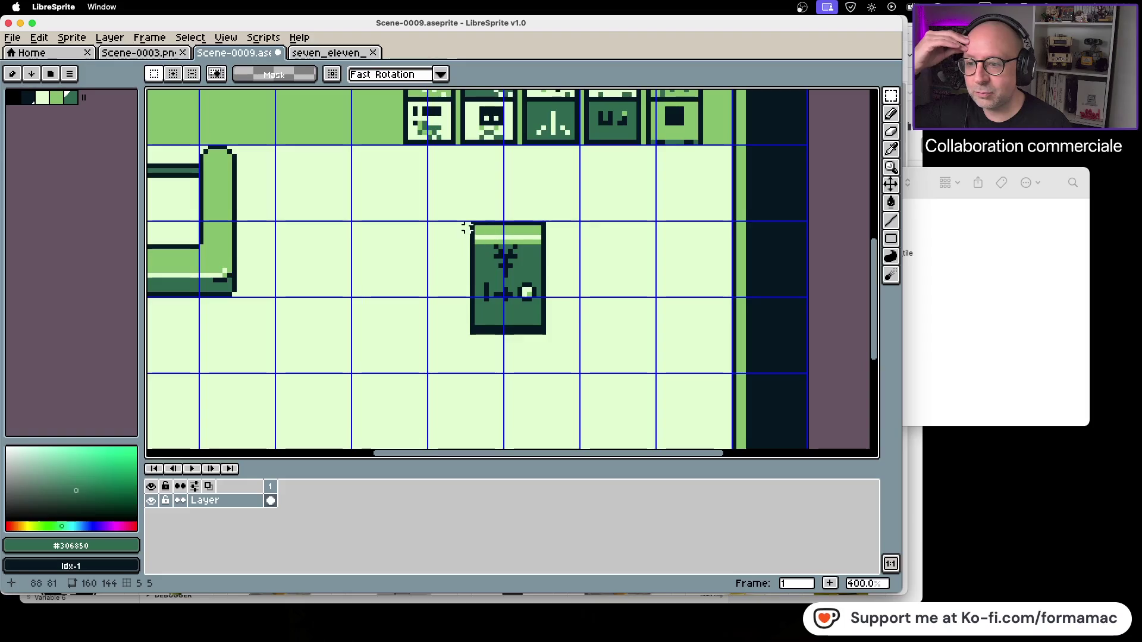
{"action": "mouse_move", "coordinate": [472, 223]}
{"action": "left_mouse_down"}
{"action": "mouse_move", "coordinate": [543, 334]}
{"action": "mouse_move", "coordinate": [400, 298]}
{"action": "left_mouse_up"}
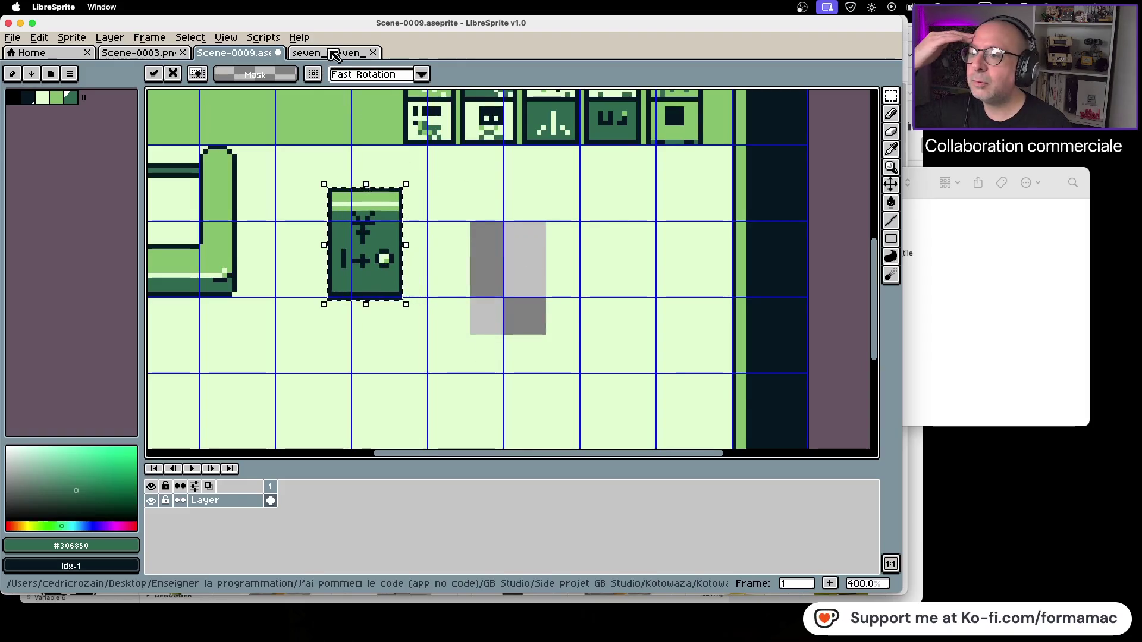
Compare the seven_eleven tileset with Scene-0009, ending on the Scene-0009 room.
{"action": "left_click", "coordinate": [327, 52]}
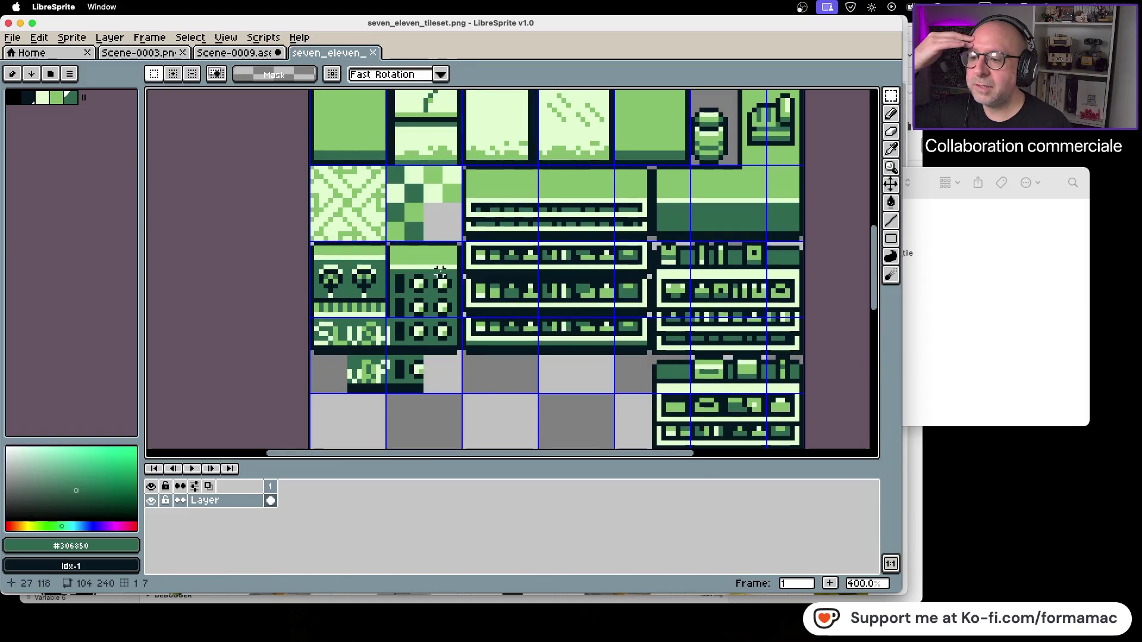
{"action": "left_click", "coordinate": [262, 53]}
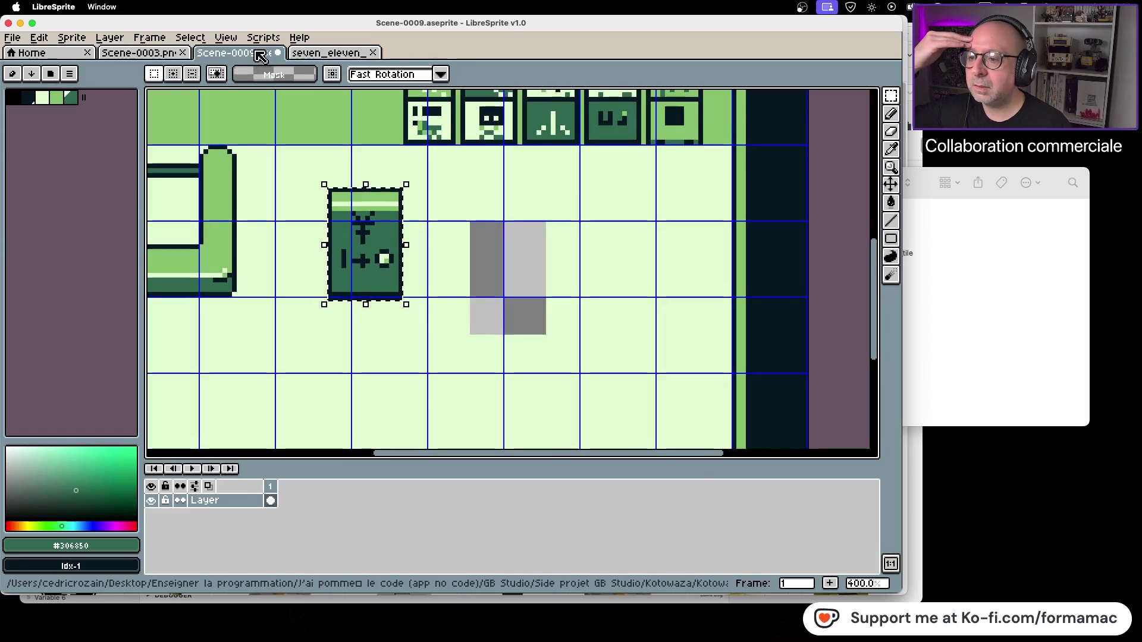
{"action": "left_click", "coordinate": [328, 54]}
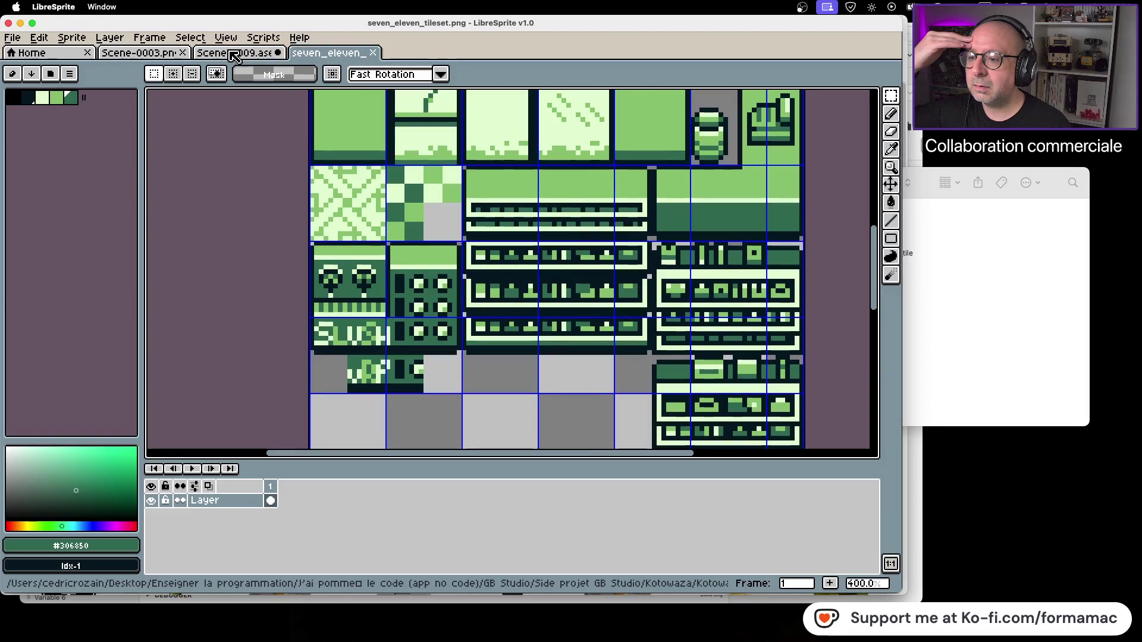
{"action": "left_click", "coordinate": [235, 55]}
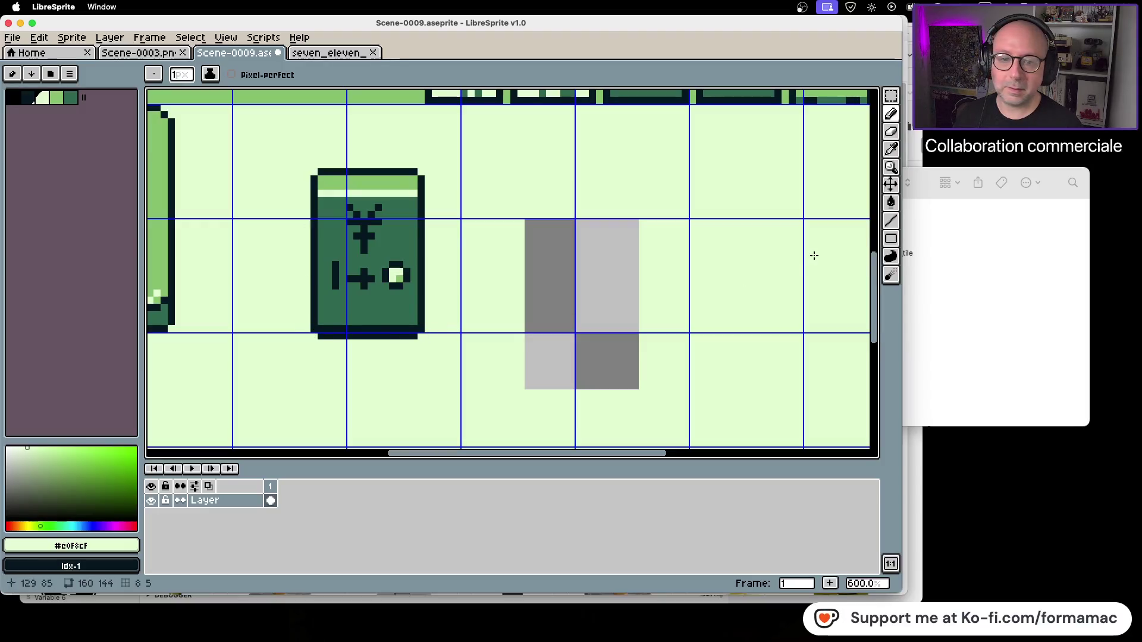
Bucket-fill the grey transparent patch on the floor with light green.
{"action": "left_click", "coordinate": [891, 203]}
{"action": "left_click", "coordinate": [612, 286]}
{"action": "scroll", "coordinate": [489, 304], "scroll_direction": "down", "scroll_amount": 3}
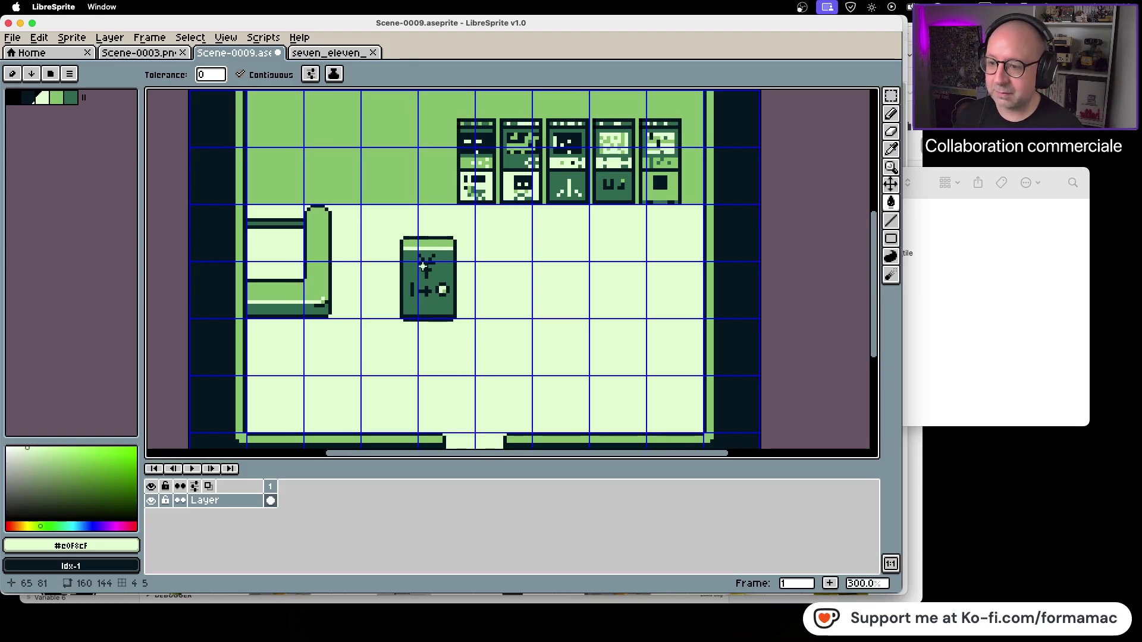
{"action": "scroll", "coordinate": [422, 275], "scroll_direction": "up", "scroll_amount": 1}
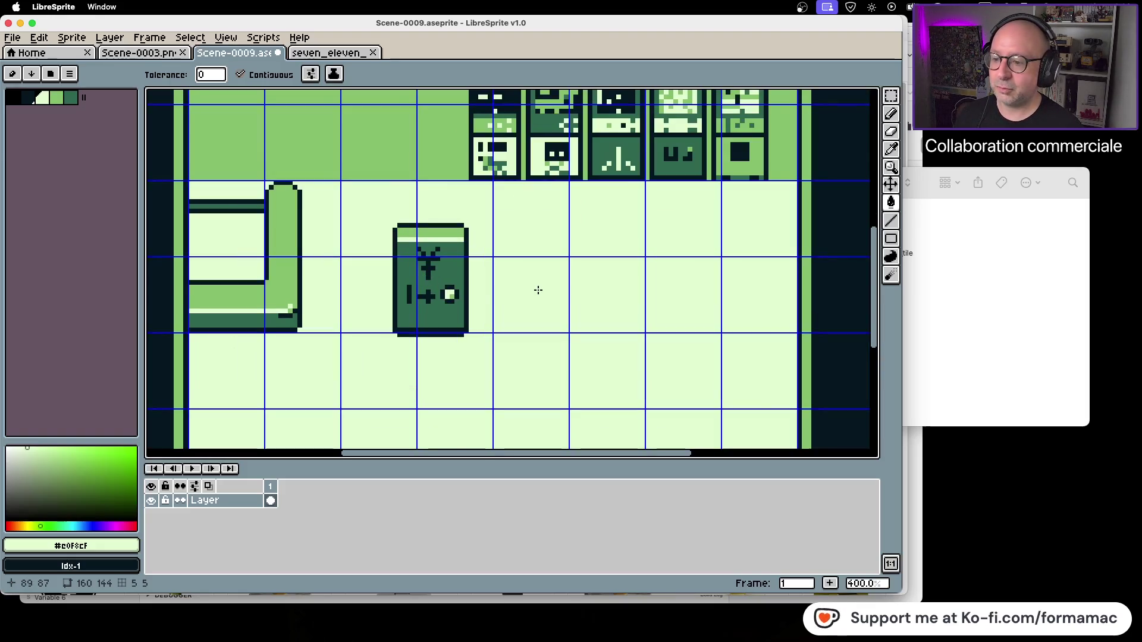
{"action": "scroll", "coordinate": [459, 296], "scroll_direction": "up", "scroll_amount": 2}
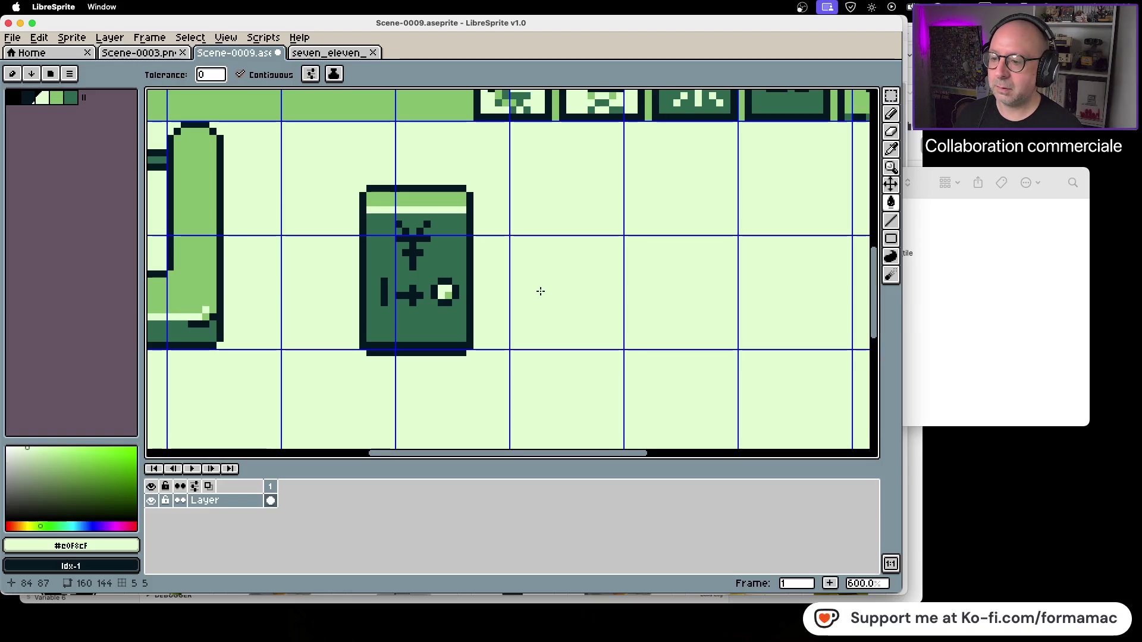
Nudge the yen machine's left edge strip one pixel right and fill the exposed strip with floor colour.
{"action": "left_click", "coordinate": [891, 96]}
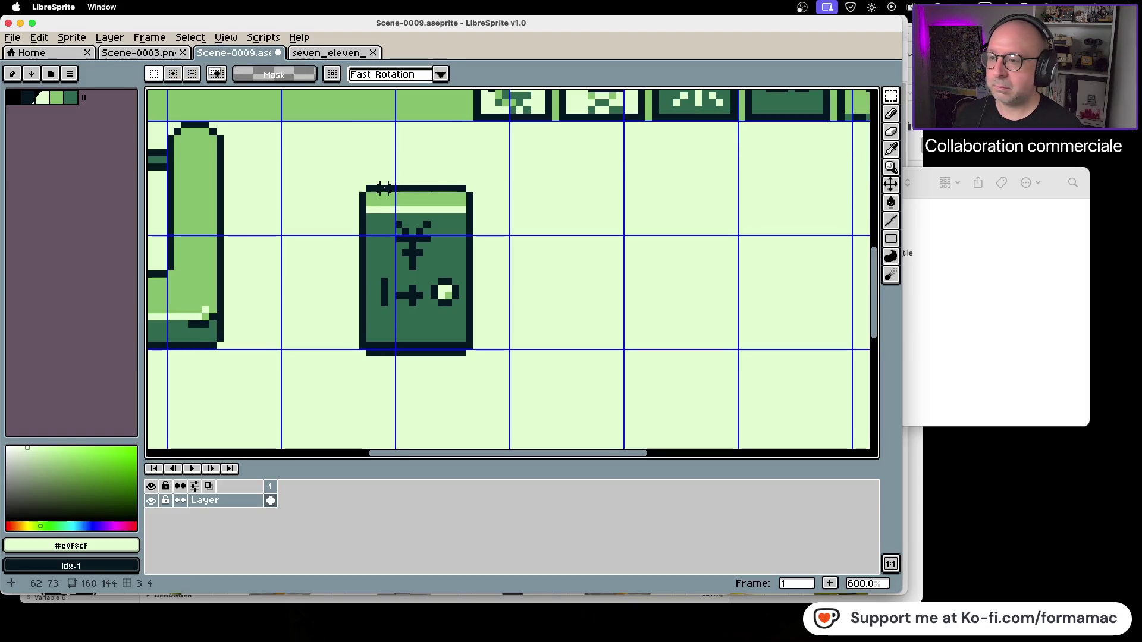
{"action": "left_click_drag", "start_coordinate": [362, 186], "coordinate": [375, 357]}
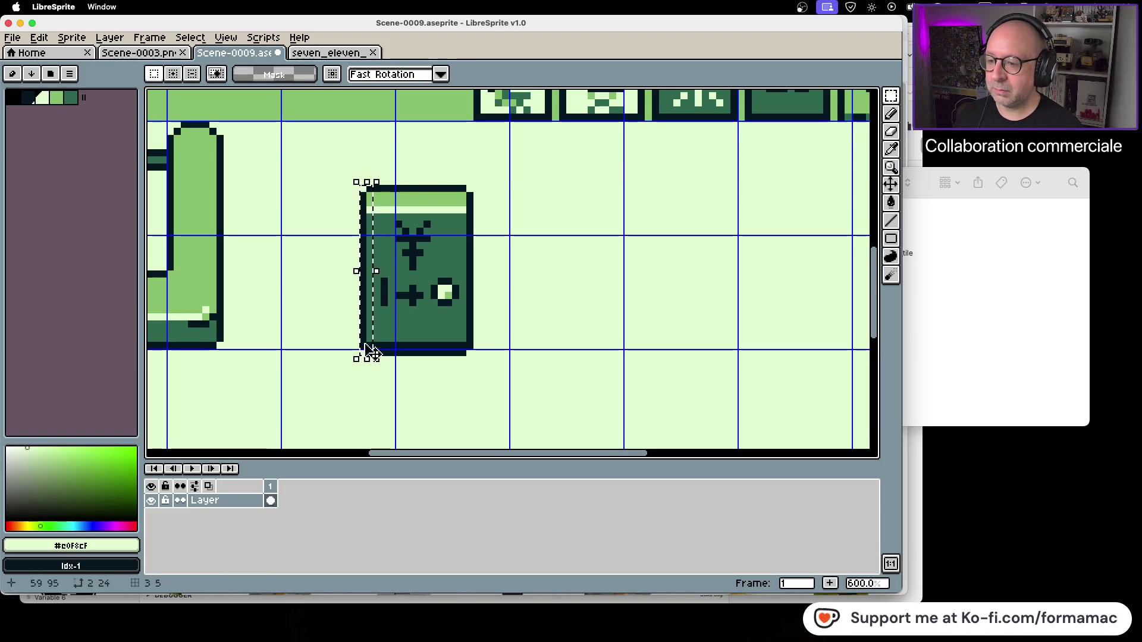
{"action": "left_click", "coordinate": [374, 324]}
{"action": "key", "text": "Right"}
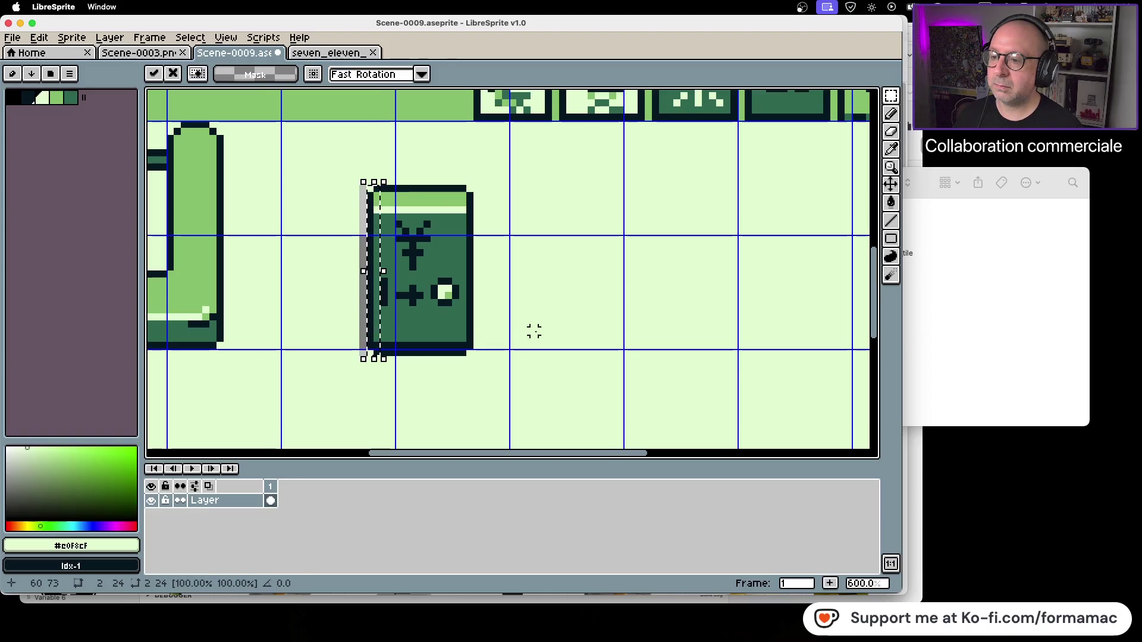
{"action": "left_click", "coordinate": [598, 332]}
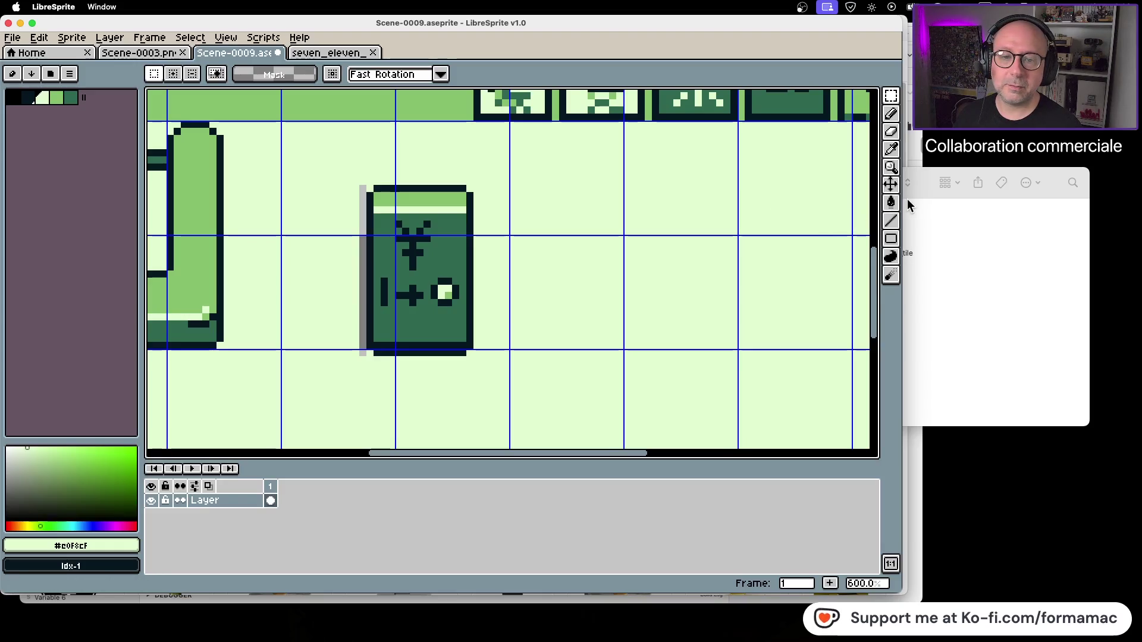
{"action": "left_click", "coordinate": [892, 204]}
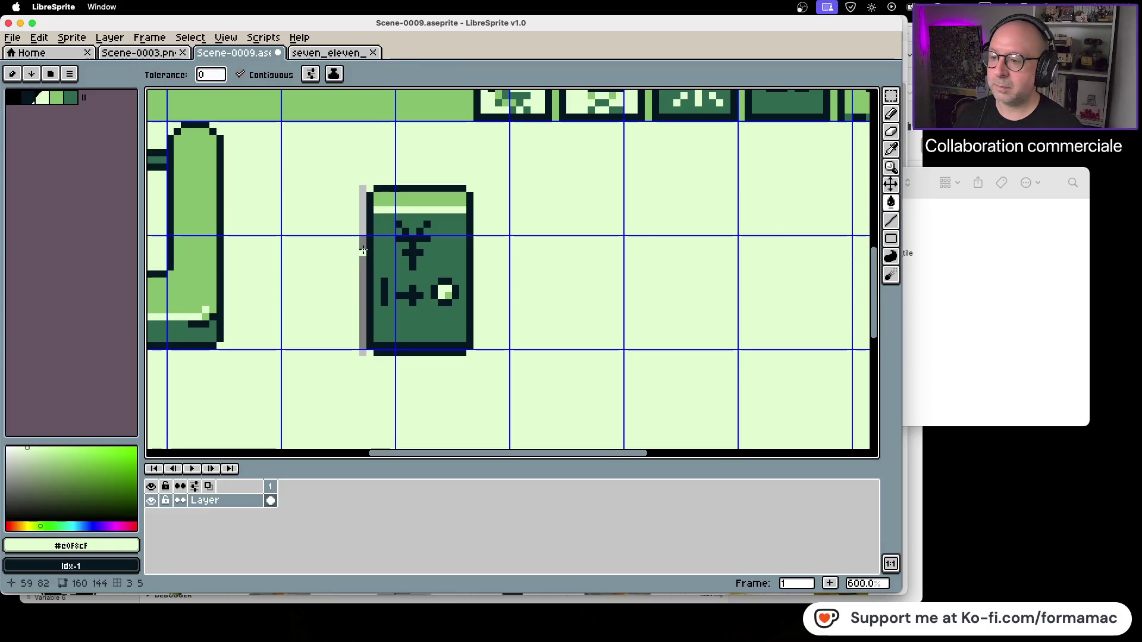
{"action": "left_click", "coordinate": [363, 251]}
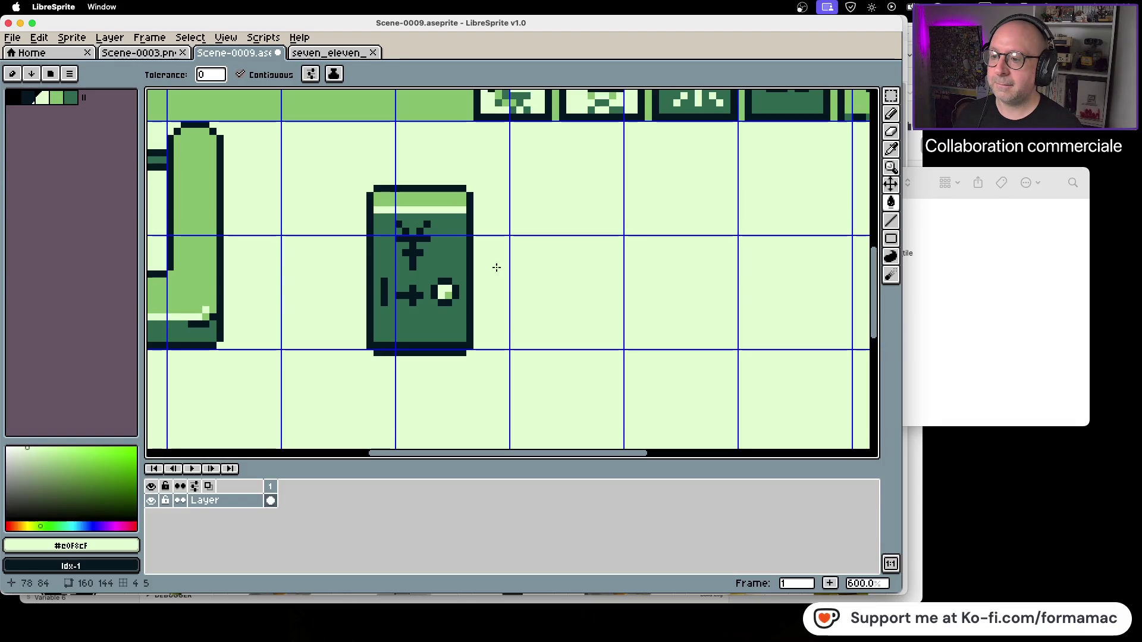
Move the yen machine up onto the back wall beside the arcade cabinets.
{"action": "left_click", "coordinate": [890, 96]}
{"action": "left_click_drag", "start_coordinate": [339, 174], "coordinate": [510, 395]}
{"action": "mouse_move", "coordinate": [453, 339]}
{"action": "left_mouse_down"}
{"action": "mouse_move", "coordinate": [409, 318]}
{"action": "mouse_move", "coordinate": [424, 326]}
{"action": "left_mouse_up"}
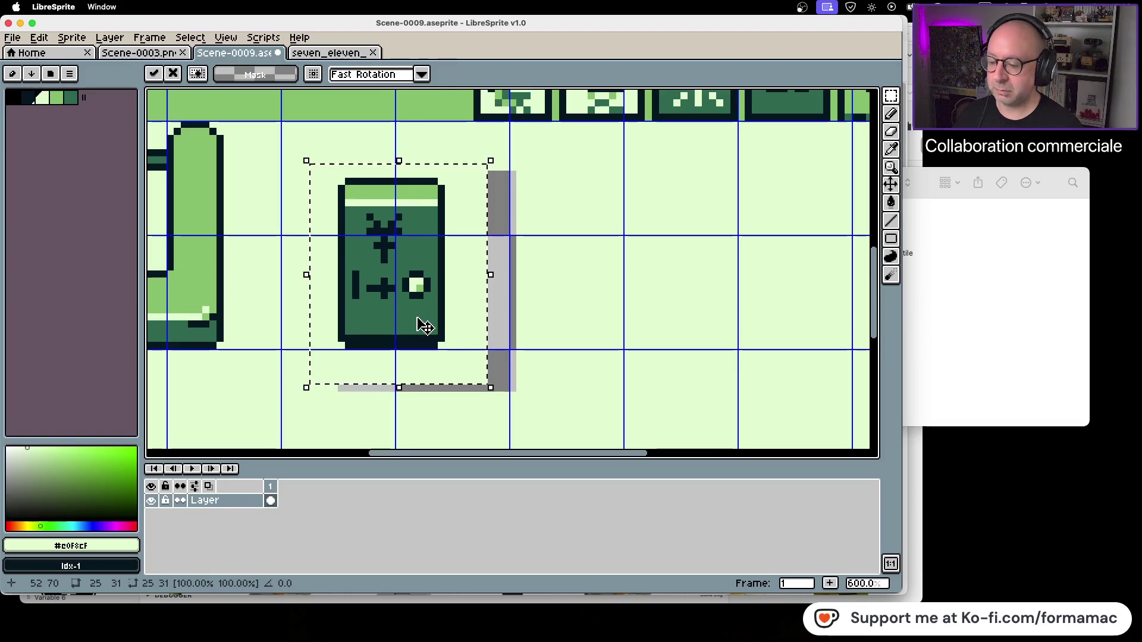
{"action": "key", "text": "ctrl+z"}
{"action": "left_click_drag", "start_coordinate": [369, 188], "coordinate": [472, 360]}
{"action": "scroll", "coordinate": [643, 446], "scroll_direction": "up", "scroll_amount": 5}
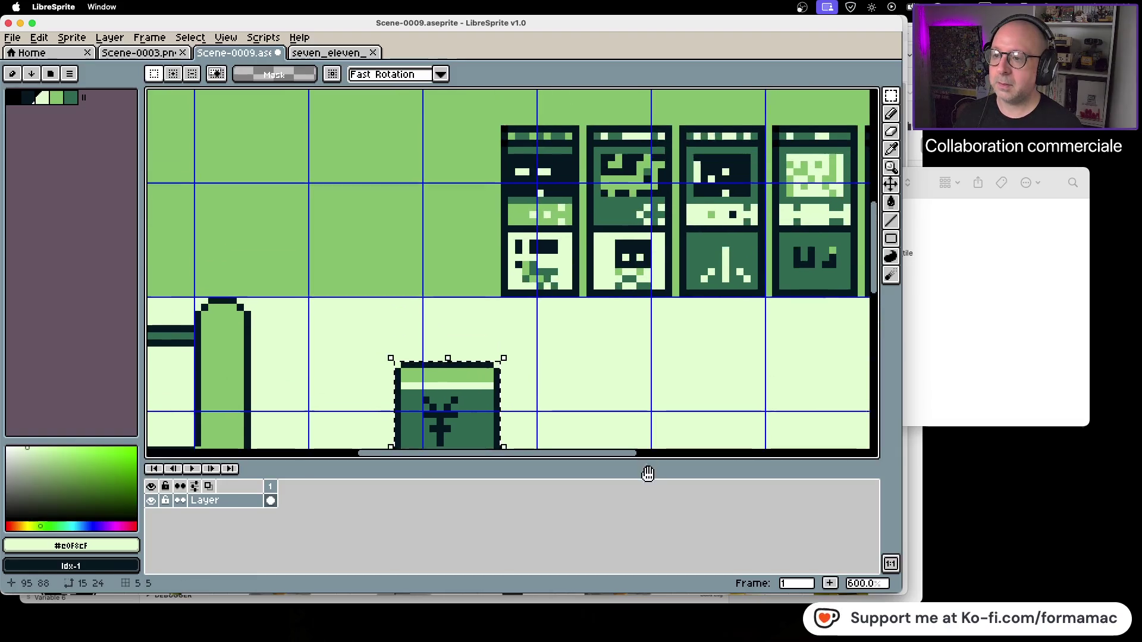
{"action": "mouse_move", "coordinate": [450, 447]}
{"action": "left_mouse_down"}
{"action": "mouse_move", "coordinate": [421, 280]}
{"action": "mouse_move", "coordinate": [348, 206]}
{"action": "mouse_move", "coordinate": [370, 202]}
{"action": "left_mouse_up"}
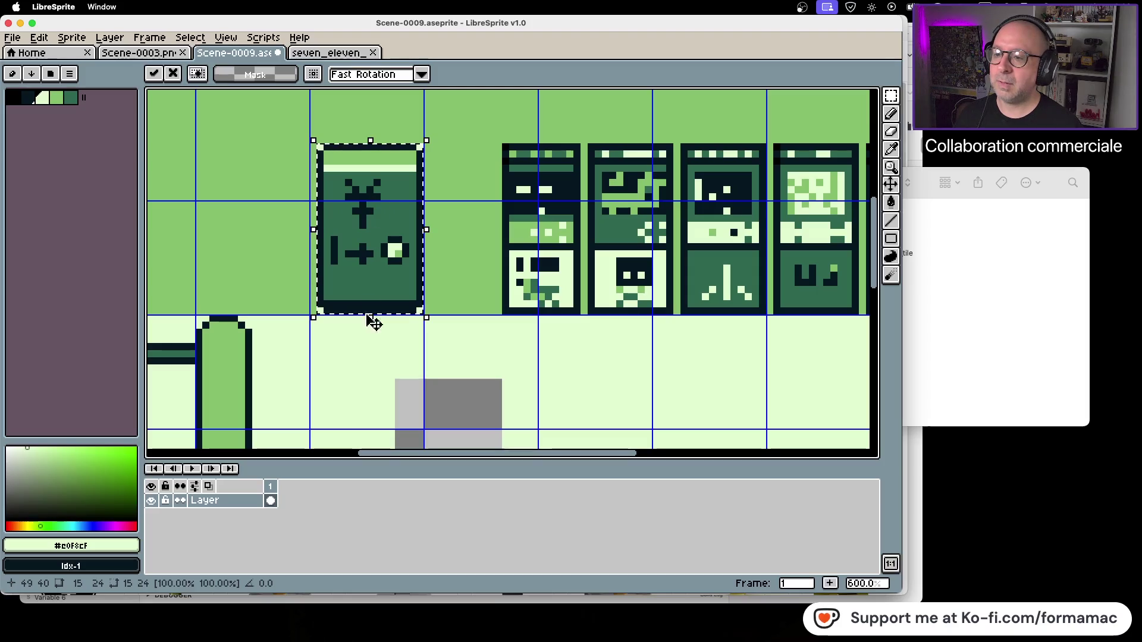
{"action": "left_click", "coordinate": [352, 390]}
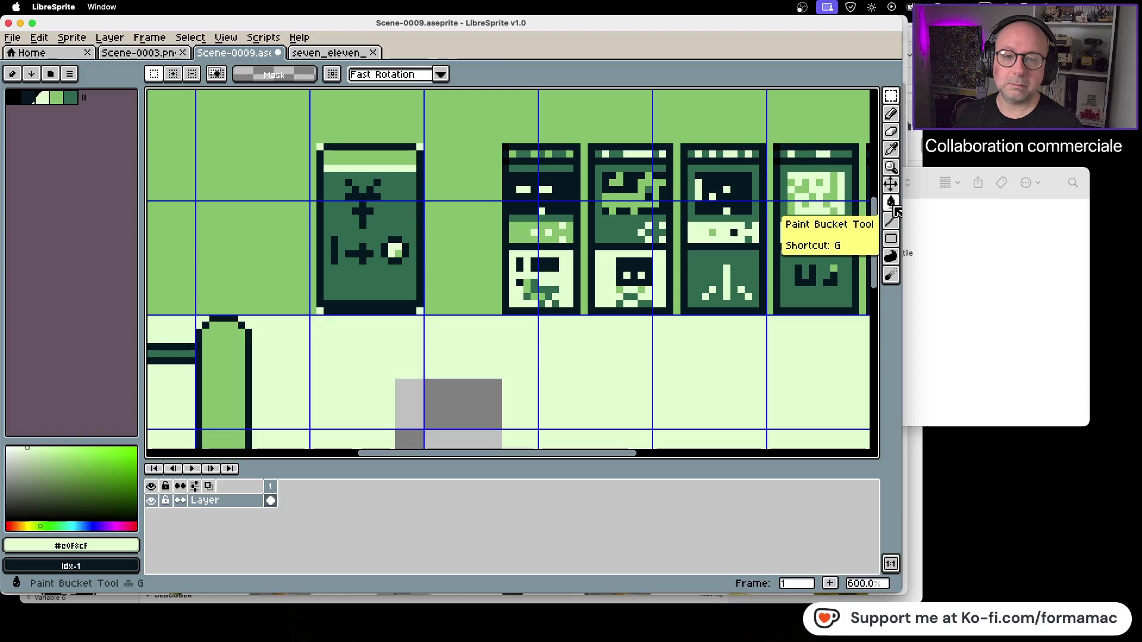
Fill the leftover grey patch light green and round the machine's top corner with wall green #86c06c.
{"action": "left_click", "coordinate": [891, 202]}
{"action": "left_click", "coordinate": [503, 410]}
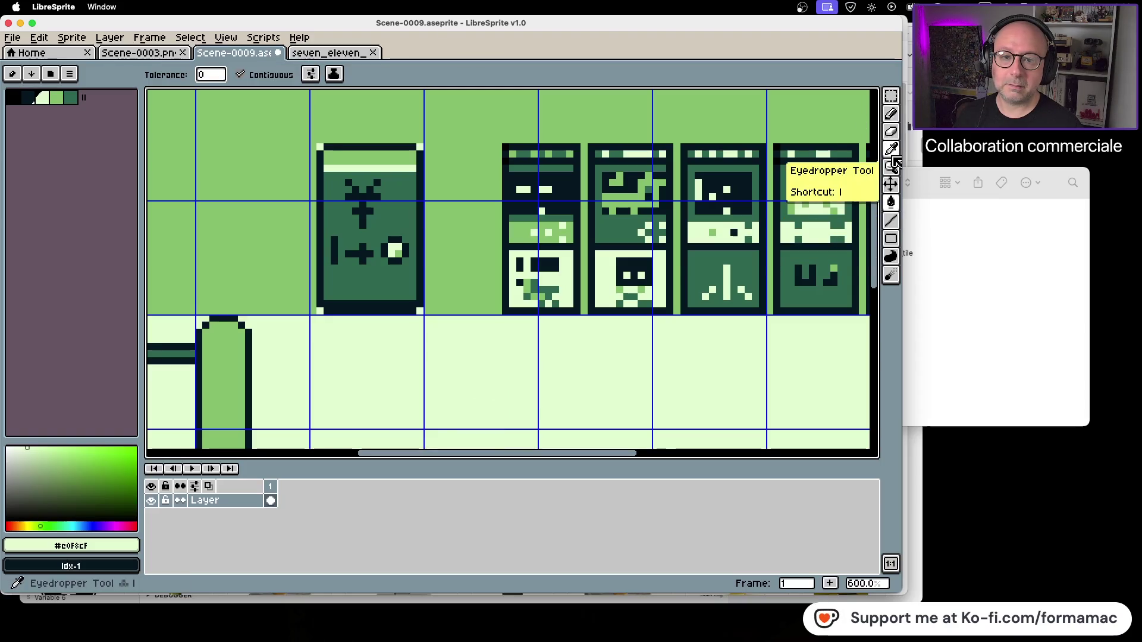
{"action": "left_click", "coordinate": [891, 150]}
{"action": "left_click", "coordinate": [842, 105]}
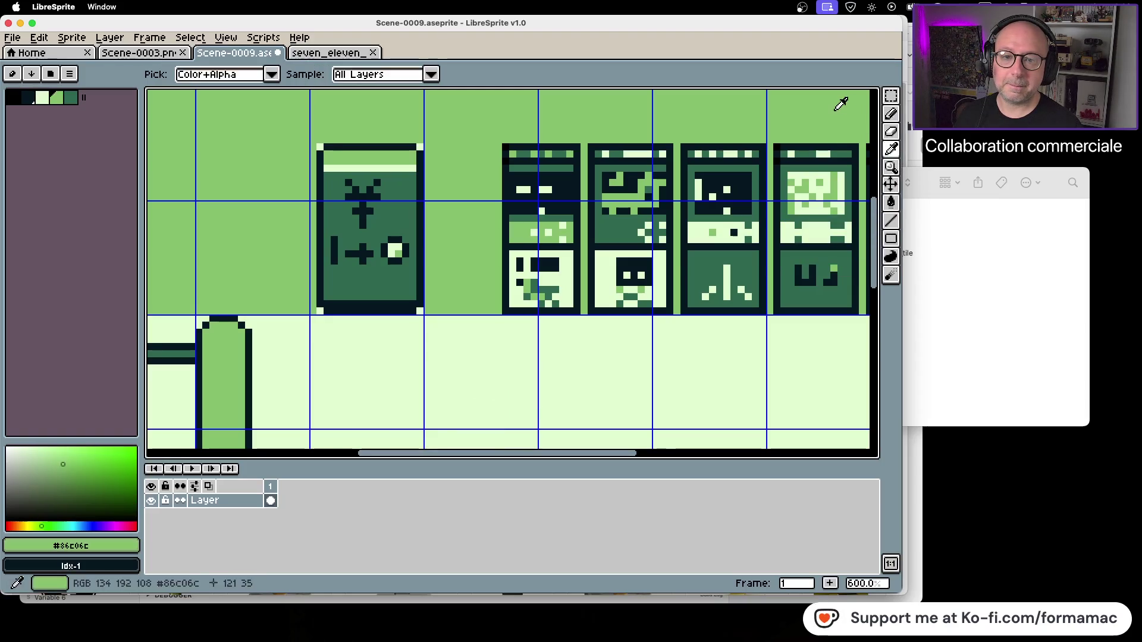
{"action": "left_click", "coordinate": [891, 115]}
{"action": "left_click", "coordinate": [422, 145]}
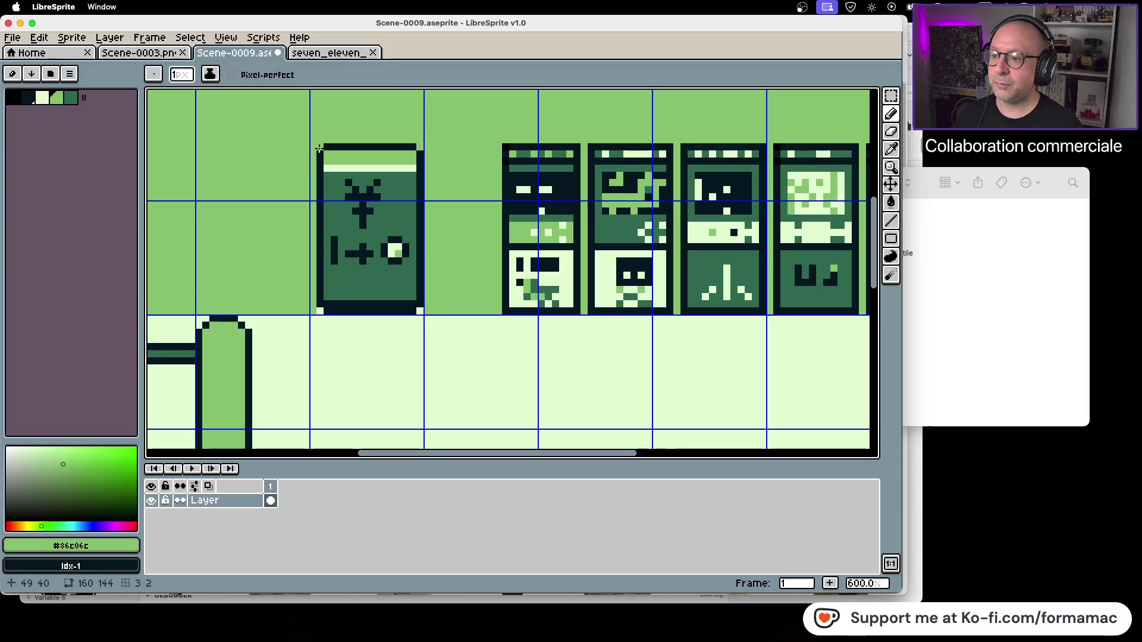
Round the yen machine's bottom-left corner with a light-green pixel.
{"action": "left_click", "coordinate": [318, 311]}
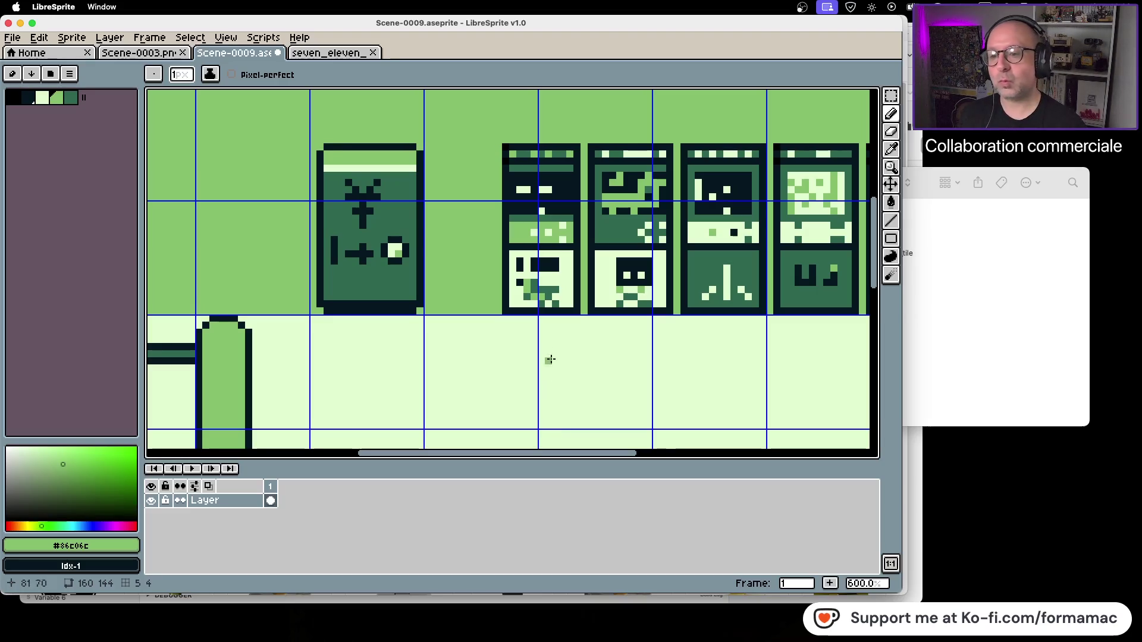
{"action": "scroll", "coordinate": [540, 345], "scroll_direction": "down", "scroll_amount": 2}
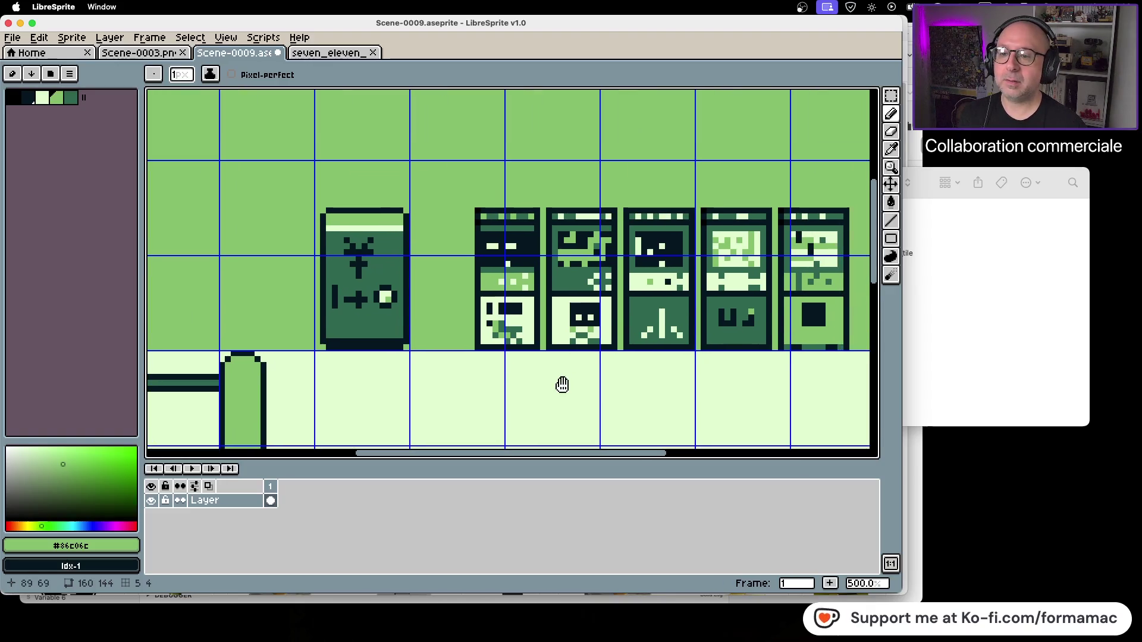
{"action": "scroll", "coordinate": [597, 250], "scroll_direction": "up", "scroll_amount": 5}
{"action": "scroll", "coordinate": [597, 250], "scroll_direction": "up", "scroll_amount": 1}
{"action": "scroll", "coordinate": [587, 288], "scroll_direction": "right", "scroll_amount": 5}
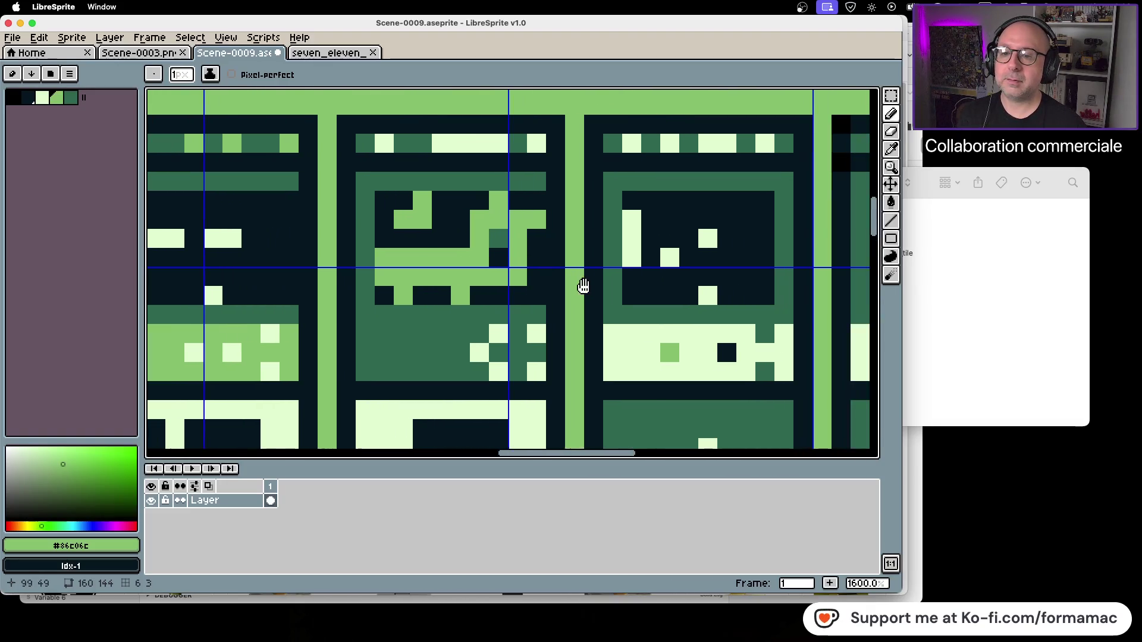
Pick dark green #306850 and draw a pixel and vertical line on a cabinet's screen frame.
{"action": "left_click", "coordinate": [891, 149]}
{"action": "left_click", "coordinate": [512, 171]}
{"action": "key", "text": "b"}
{"action": "left_click", "coordinate": [532, 226]}
{"action": "left_click", "coordinate": [519, 201]}
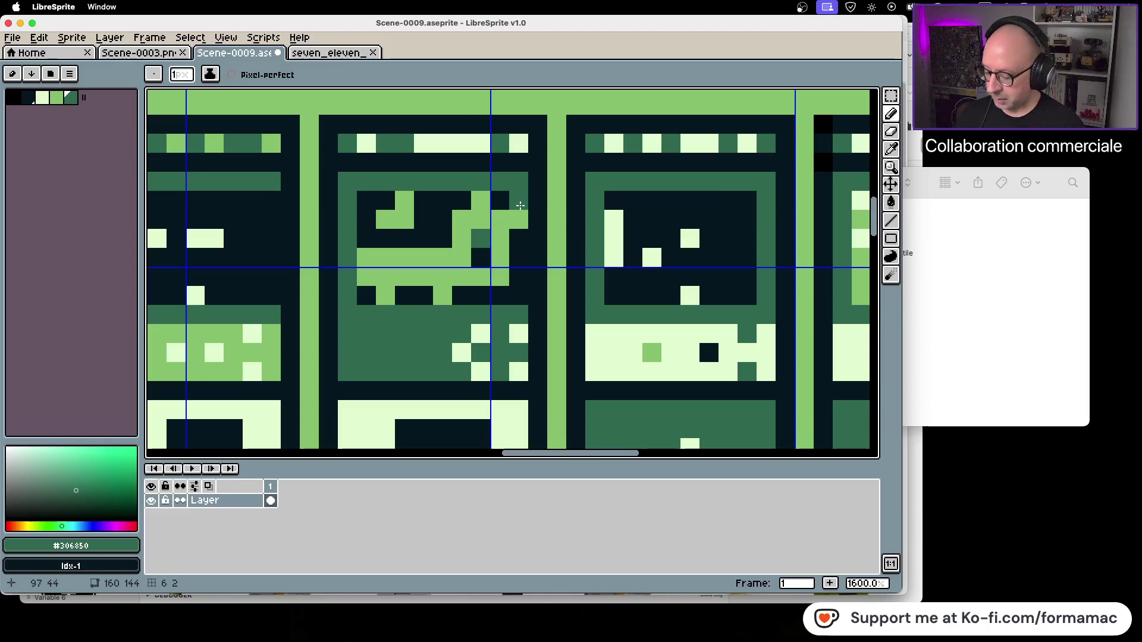
{"action": "left_click", "coordinate": [521, 293], "text": "shift"}
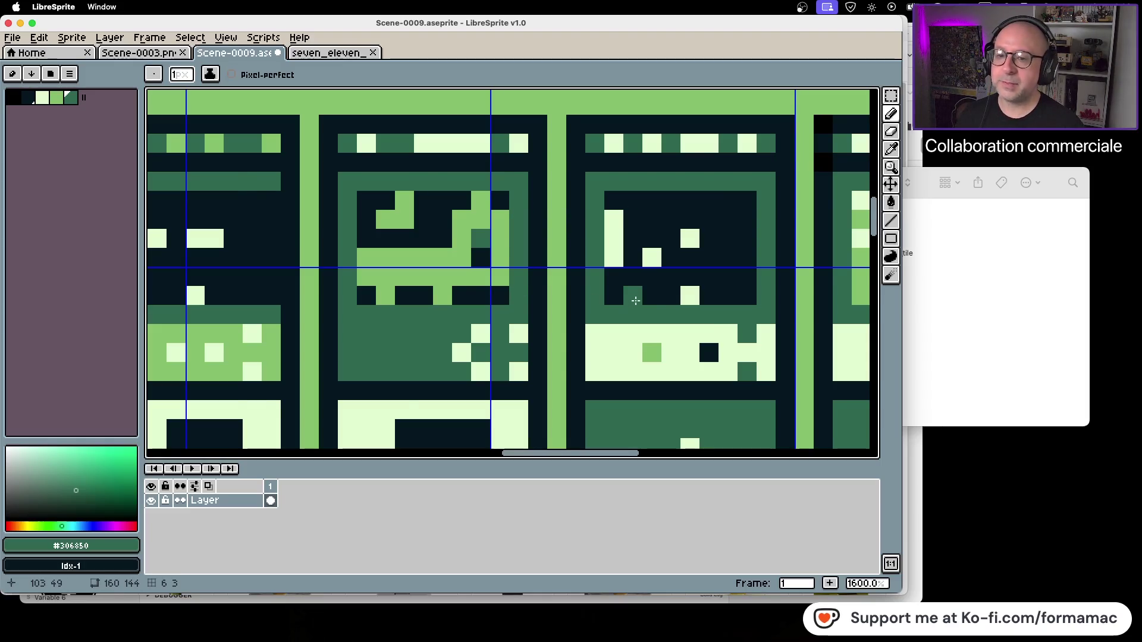
Draw dark-green vertical lines on the first cabinet and another cabinet's frame.
{"action": "scroll", "coordinate": [636, 301], "scroll_direction": "down", "scroll_amount": 1}
{"action": "scroll", "coordinate": [477, 317], "scroll_direction": "right", "scroll_amount": 5}
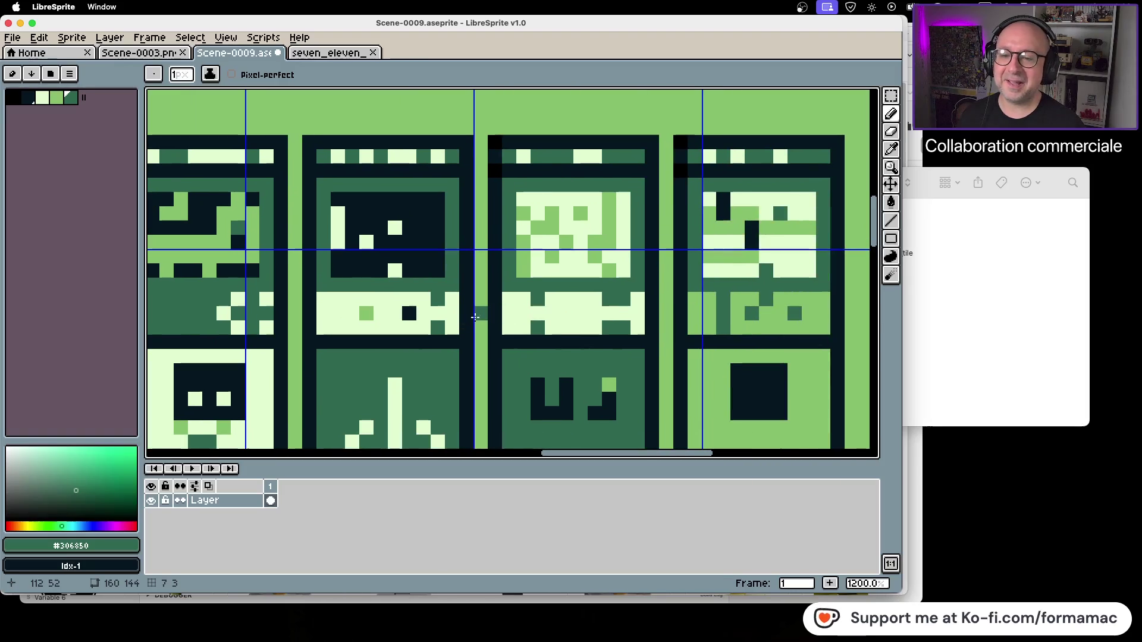
{"action": "scroll", "coordinate": [477, 317], "scroll_direction": "down", "scroll_amount": 1}
{"action": "scroll", "coordinate": [440, 329], "scroll_direction": "down", "scroll_amount": 2}
{"action": "scroll", "coordinate": [565, 268], "scroll_direction": "up", "scroll_amount": 1}
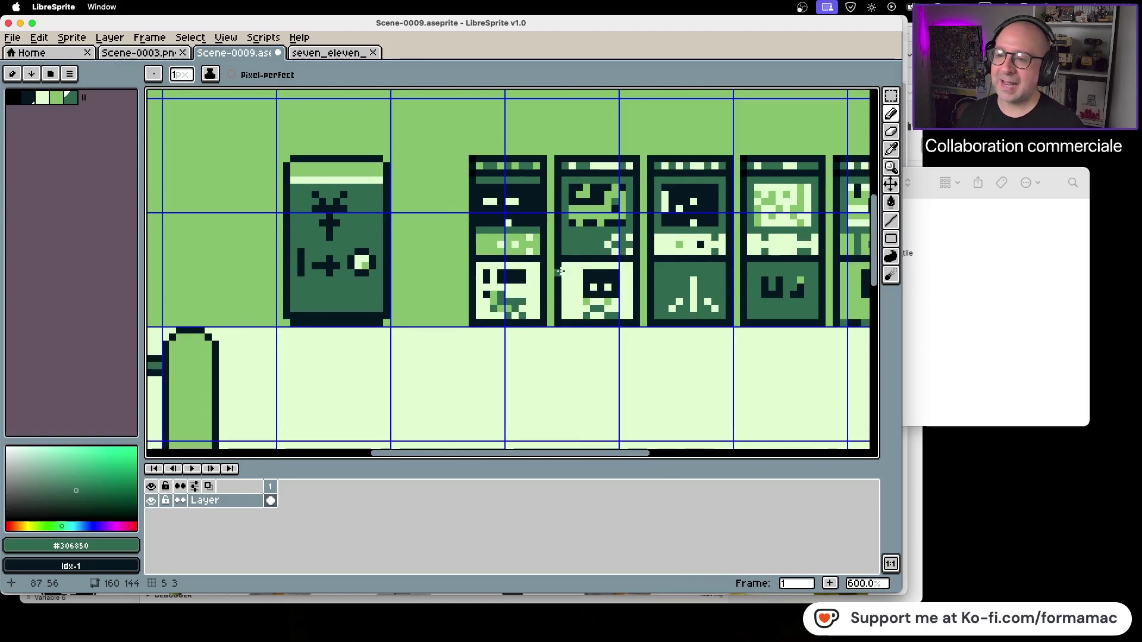
{"action": "scroll", "coordinate": [518, 213], "scroll_direction": "up", "scroll_amount": 2}
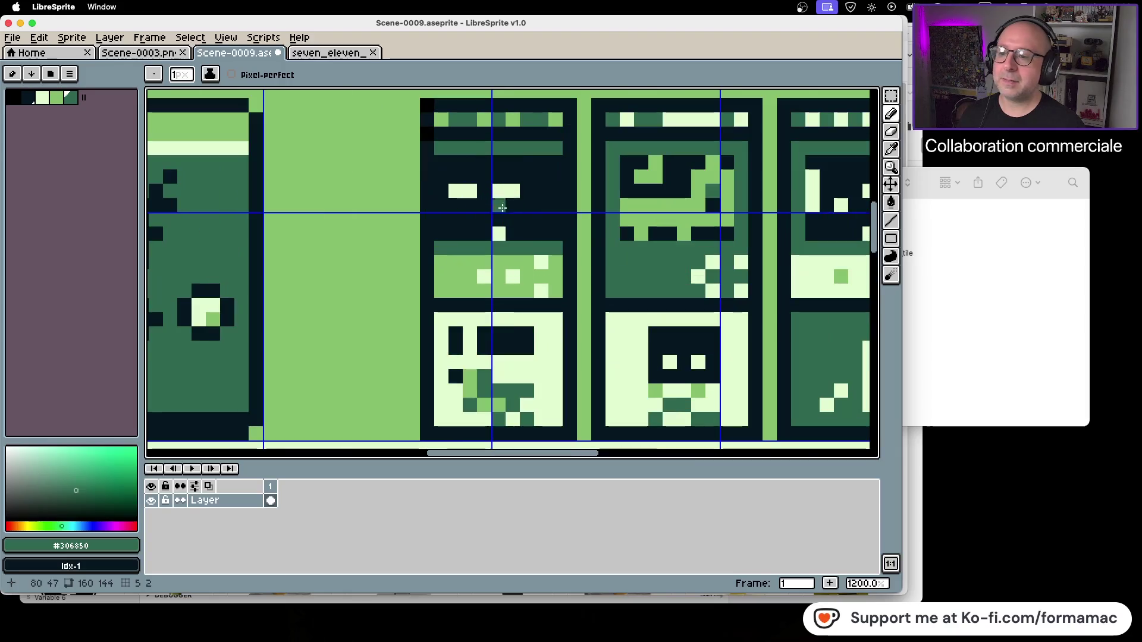
{"action": "left_click", "coordinate": [441, 163]}
{"action": "key", "text": "ctrl+super+space"}
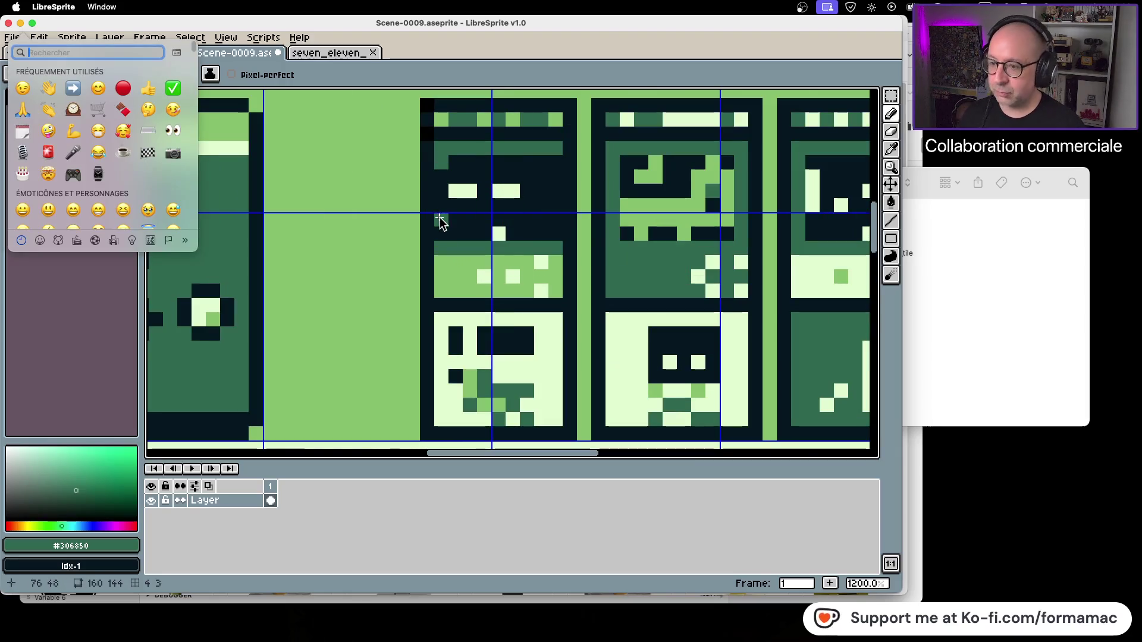
{"action": "left_click", "coordinate": [439, 236], "text": "shift"}
{"action": "left_click", "coordinate": [556, 162]}
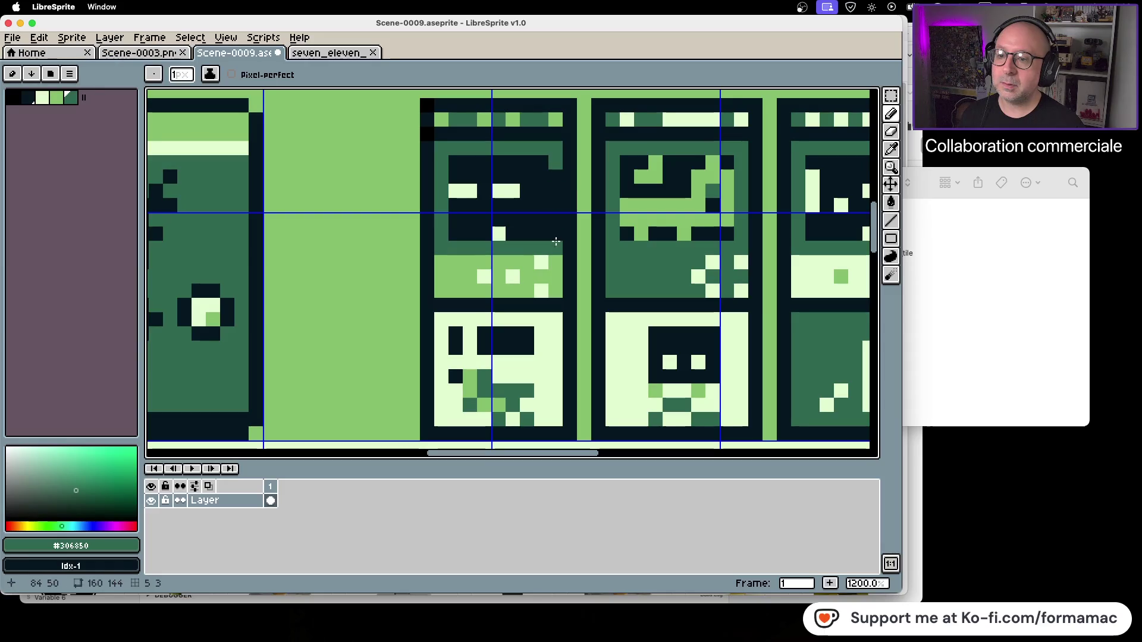
{"action": "left_click", "coordinate": [556, 238], "text": "shift"}
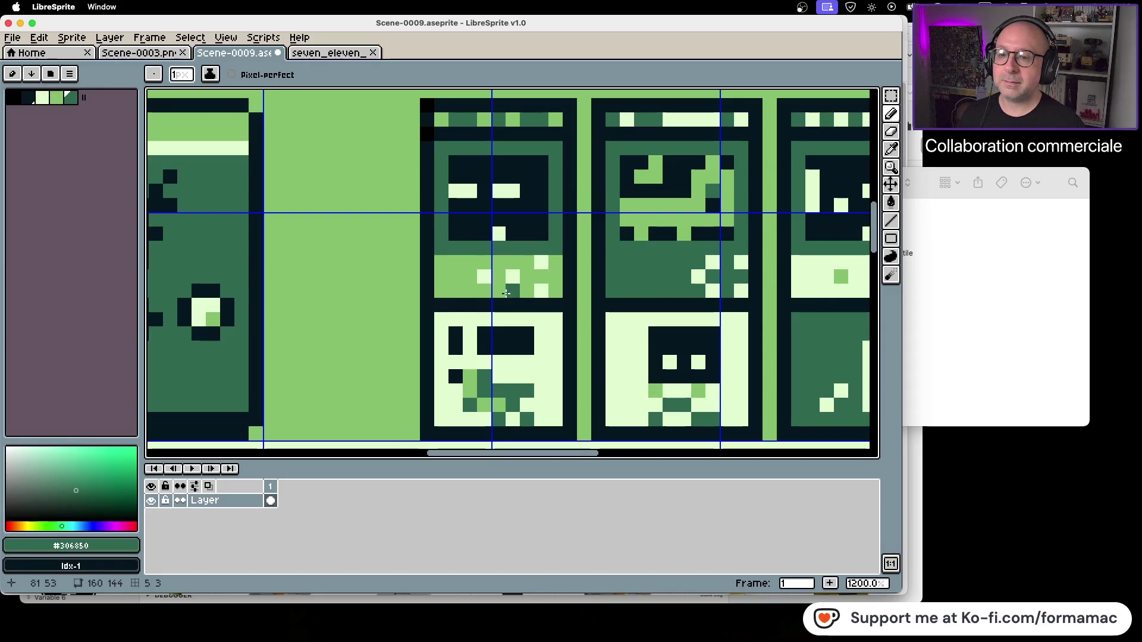
Save Scene-0009.aseprite with Ctrl+S and zoom out.
{"action": "scroll", "coordinate": [506, 294], "scroll_direction": "down", "scroll_amount": 3}
{"action": "scroll", "coordinate": [506, 293], "scroll_direction": "down", "scroll_amount": 2}
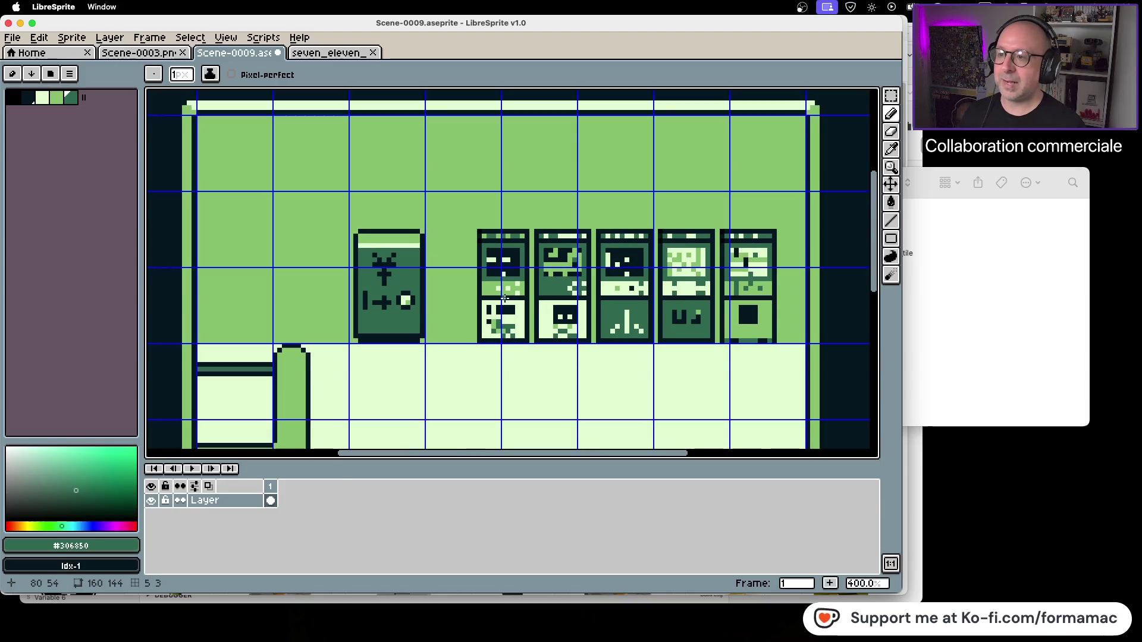
{"action": "key", "text": "ctrl+s"}
{"action": "scroll", "coordinate": [505, 297], "scroll_direction": "down", "scroll_amount": 2}
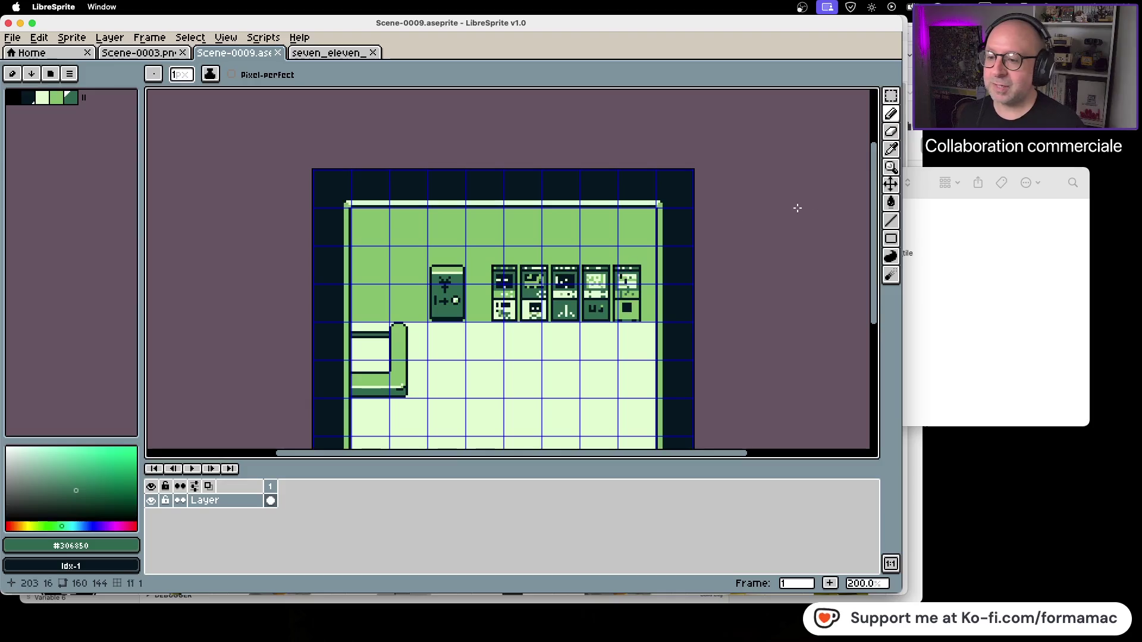
{"action": "scroll", "coordinate": [460, 275], "scroll_direction": "up", "scroll_amount": 7}
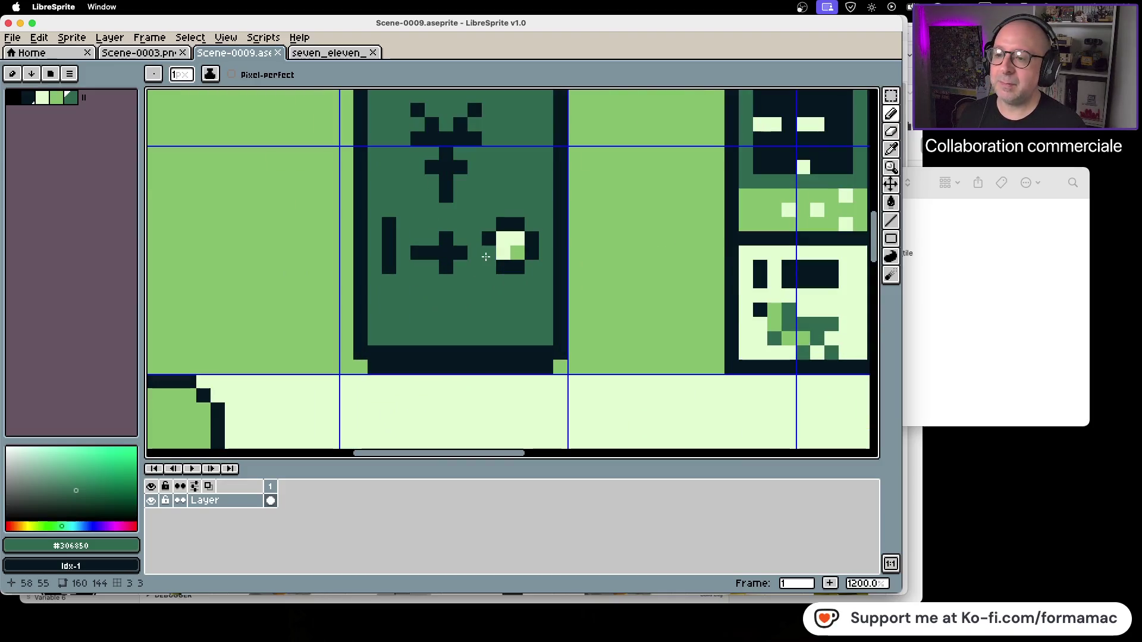
Shift the yen symbol one pixel right with a rectangular selection.
{"action": "left_click", "coordinate": [891, 95]}
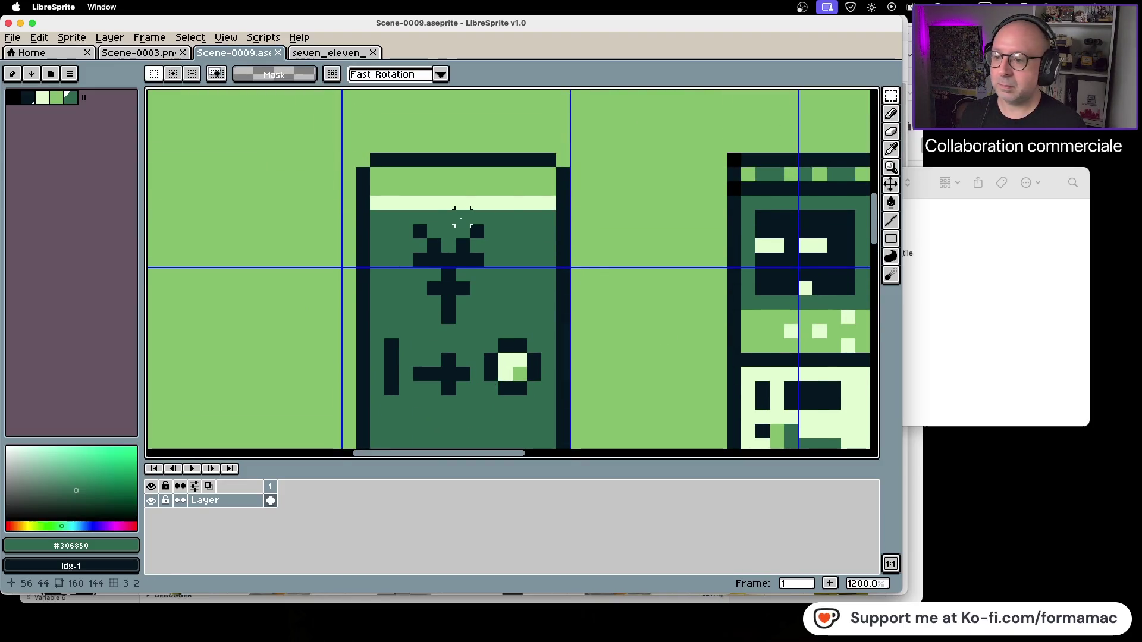
{"action": "mouse_move", "coordinate": [414, 225]}
{"action": "left_mouse_down"}
{"action": "mouse_move", "coordinate": [484, 325]}
{"action": "mouse_move", "coordinate": [466, 308]}
{"action": "left_mouse_up"}
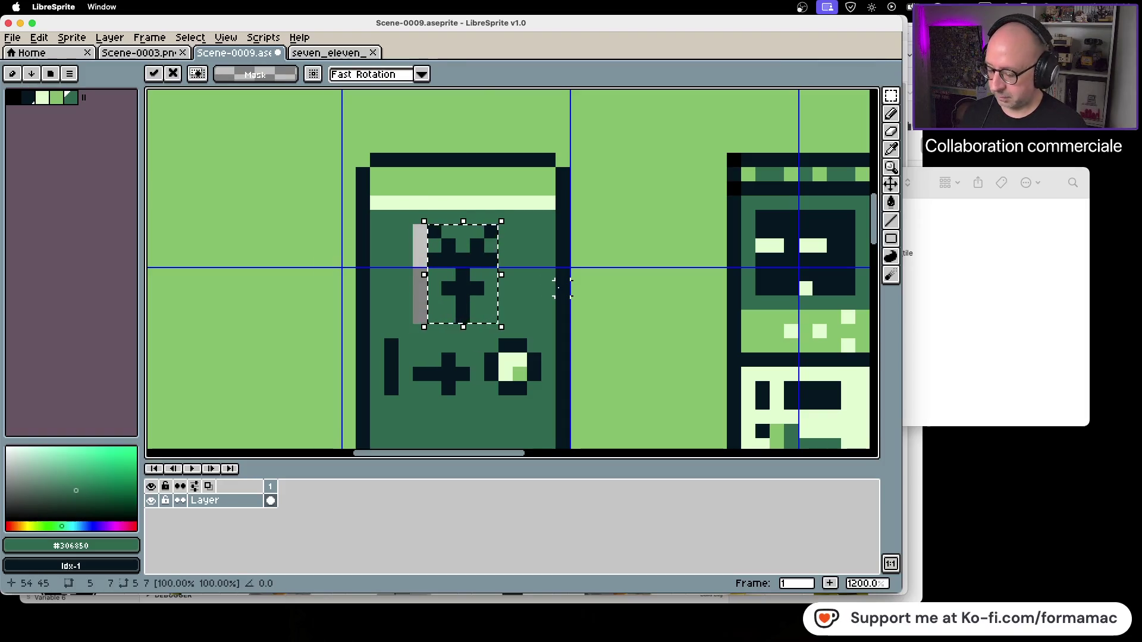
{"action": "left_click", "coordinate": [554, 278]}
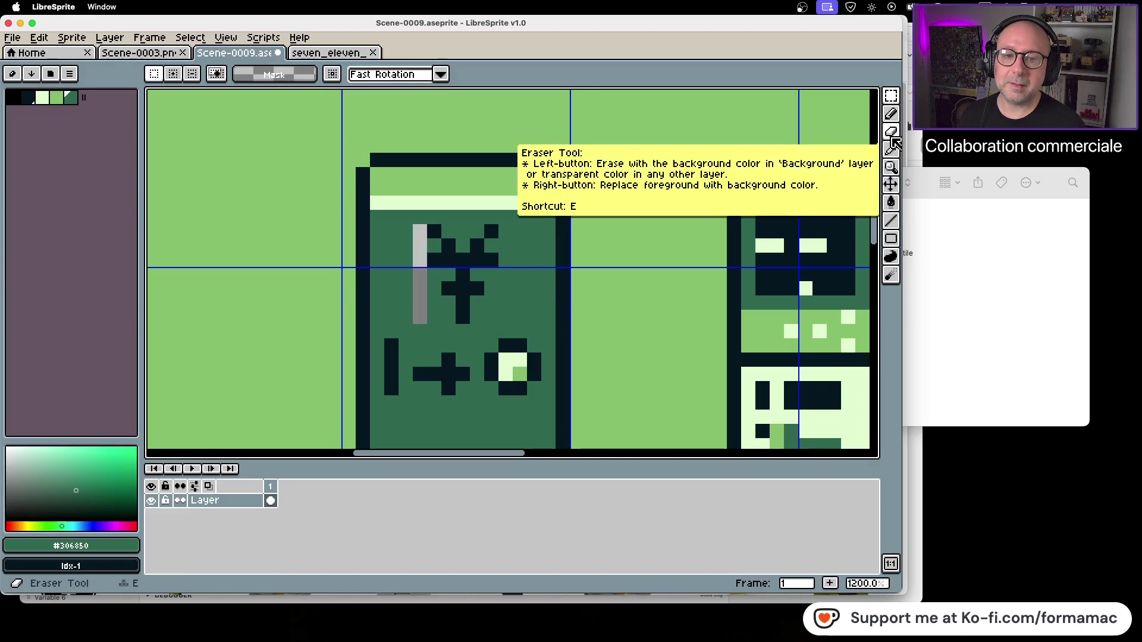
Touch up the yen symbol with dark pixels from the darkest palette colour.
{"action": "left_click", "coordinate": [891, 113]}
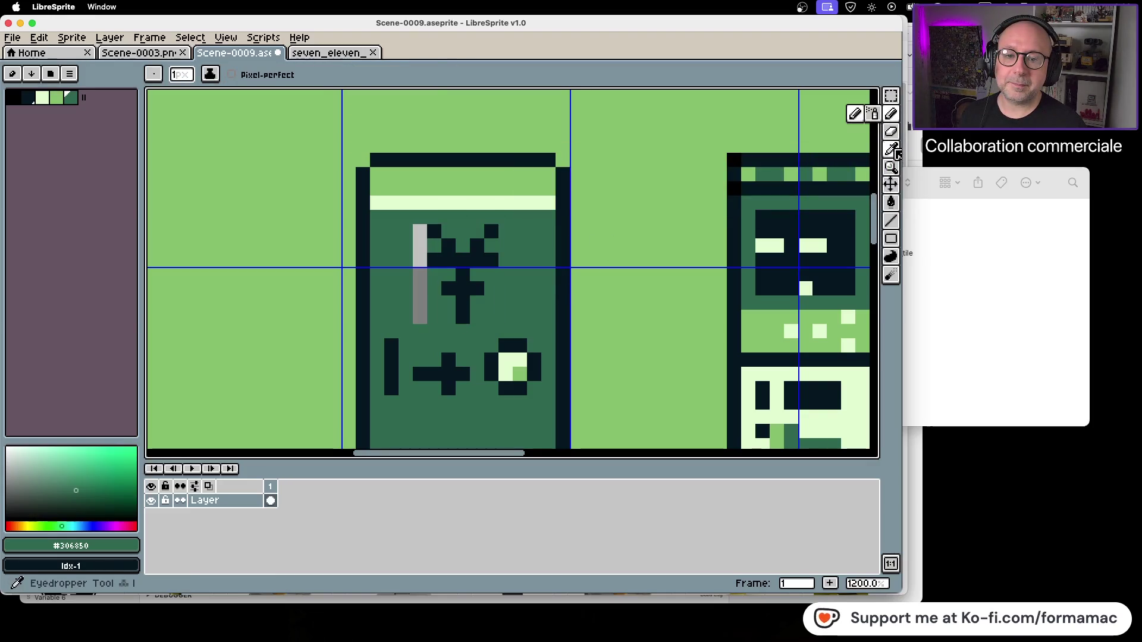
{"action": "left_click", "coordinate": [857, 186], "text": "alt"}
{"action": "left_click", "coordinate": [547, 203]}
{"action": "key", "text": "super+z"}
{"action": "left_click", "coordinate": [511, 256]}
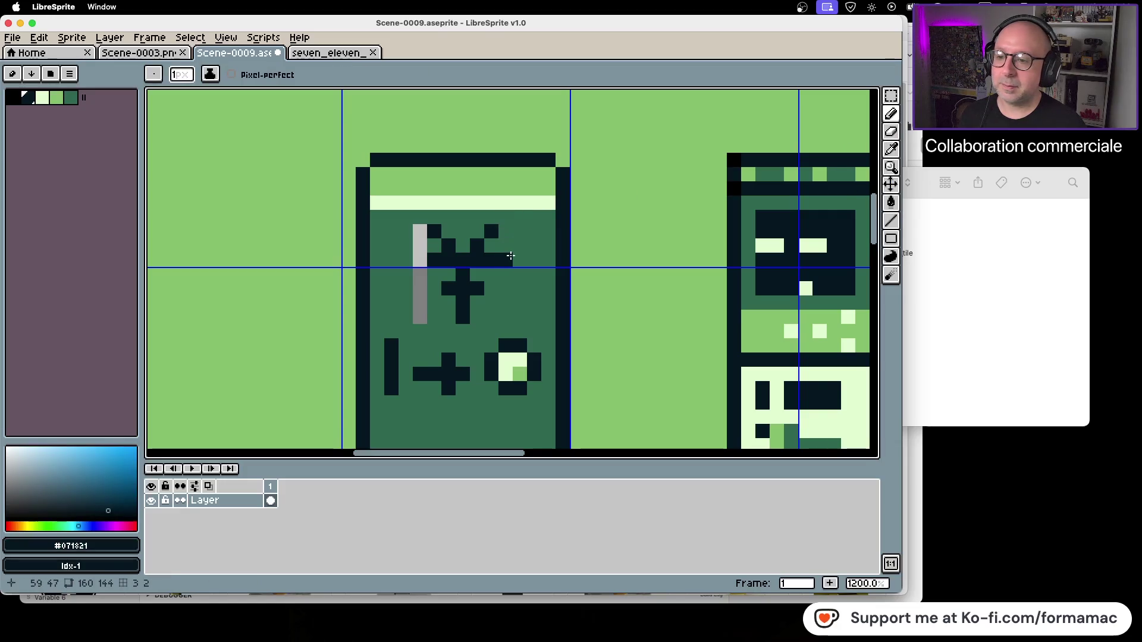
{"action": "left_click", "coordinate": [423, 257]}
{"action": "key", "text": "super+z"}
{"action": "left_click", "coordinate": [388, 260]}
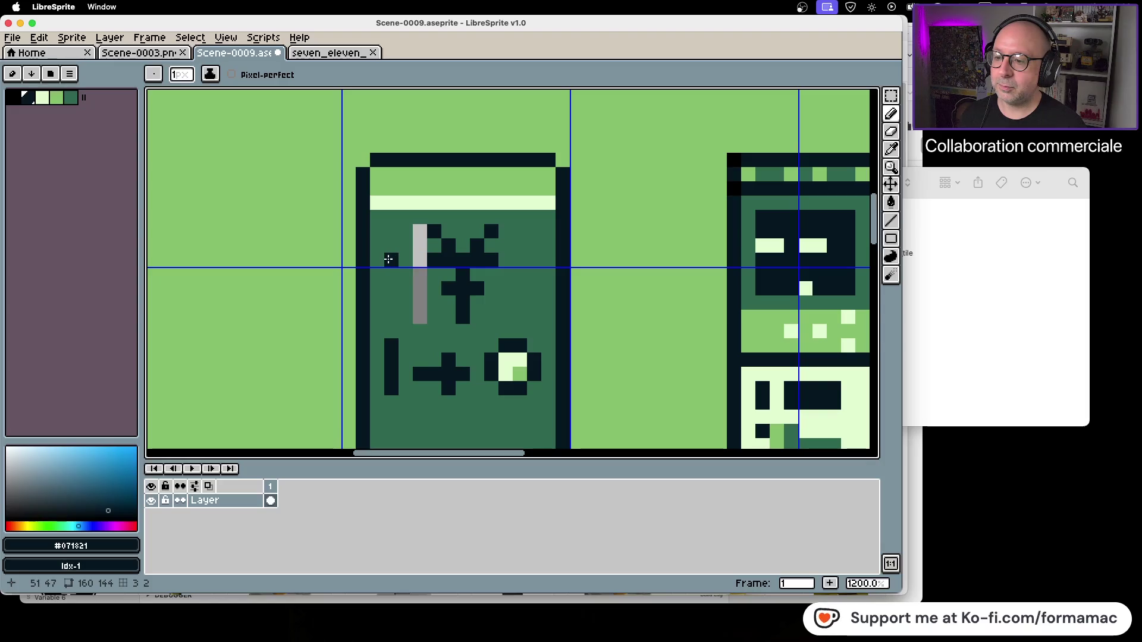
Fill the machine's grey strip with the body's dark green, save, and centre the room.
{"action": "left_click", "coordinate": [891, 149]}
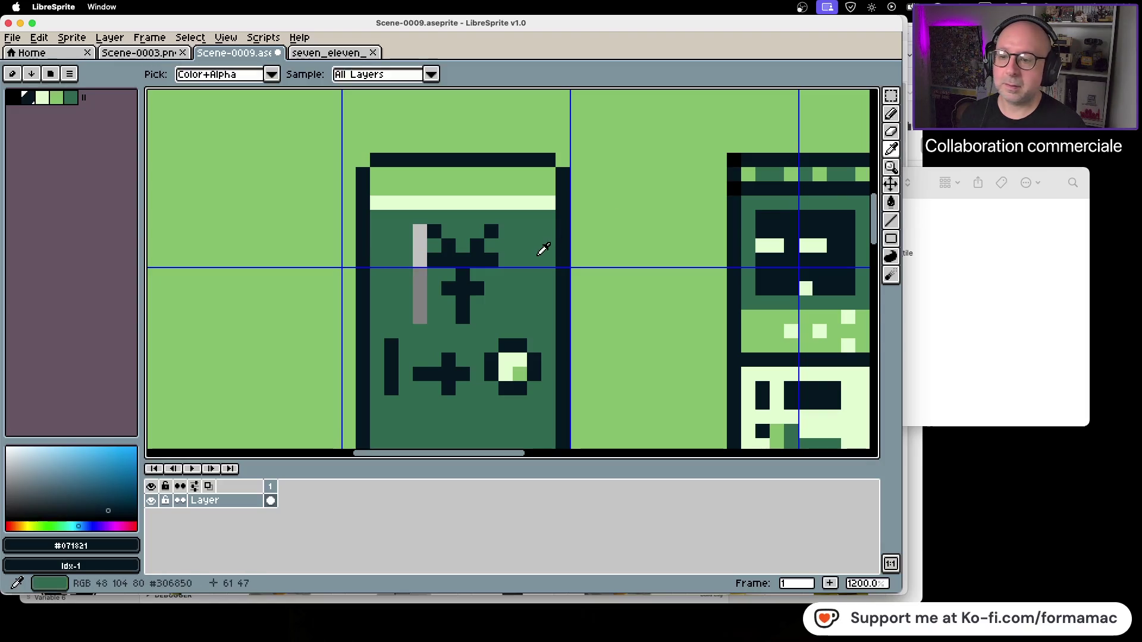
{"action": "left_click", "coordinate": [544, 248]}
{"action": "left_click", "coordinate": [891, 202]}
{"action": "left_click", "coordinate": [420, 256]}
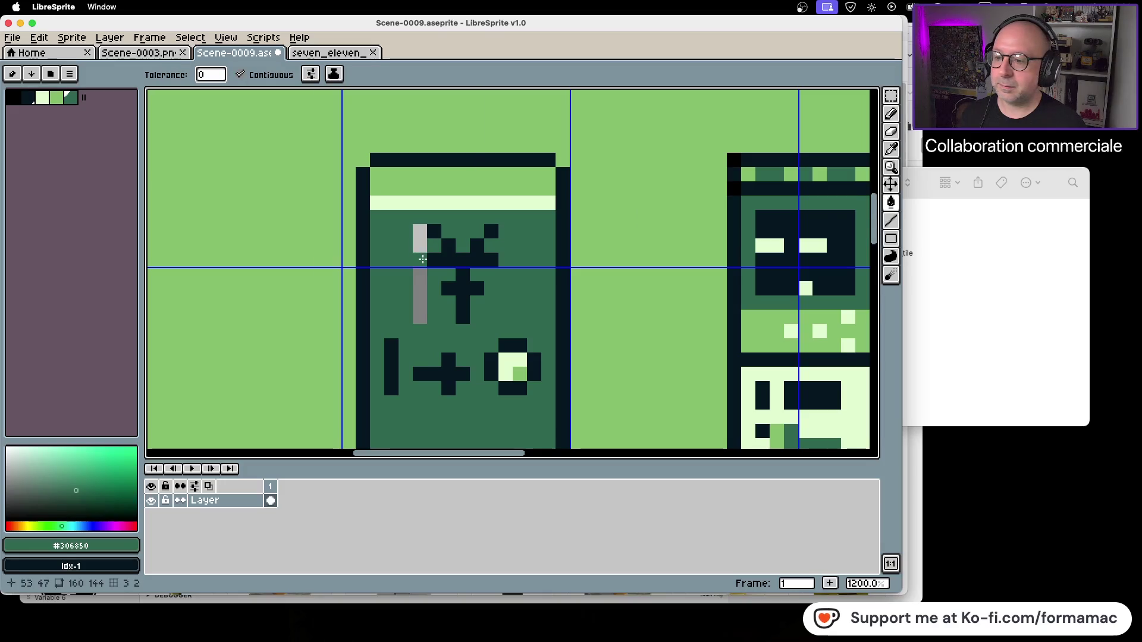
{"action": "left_click", "coordinate": [420, 297]}
{"action": "scroll", "coordinate": [521, 321], "scroll_direction": "down", "scroll_amount": 4}
{"action": "key", "text": "super+s"}
{"action": "scroll", "coordinate": [528, 322], "scroll_direction": "down", "scroll_amount": 3}
{"action": "mouse_move", "coordinate": [628, 352]}
{"action": "left_mouse_down"}
{"action": "mouse_move", "coordinate": [530, 273]}
{"action": "mouse_move", "coordinate": [543, 366]}
{"action": "left_mouse_up"}
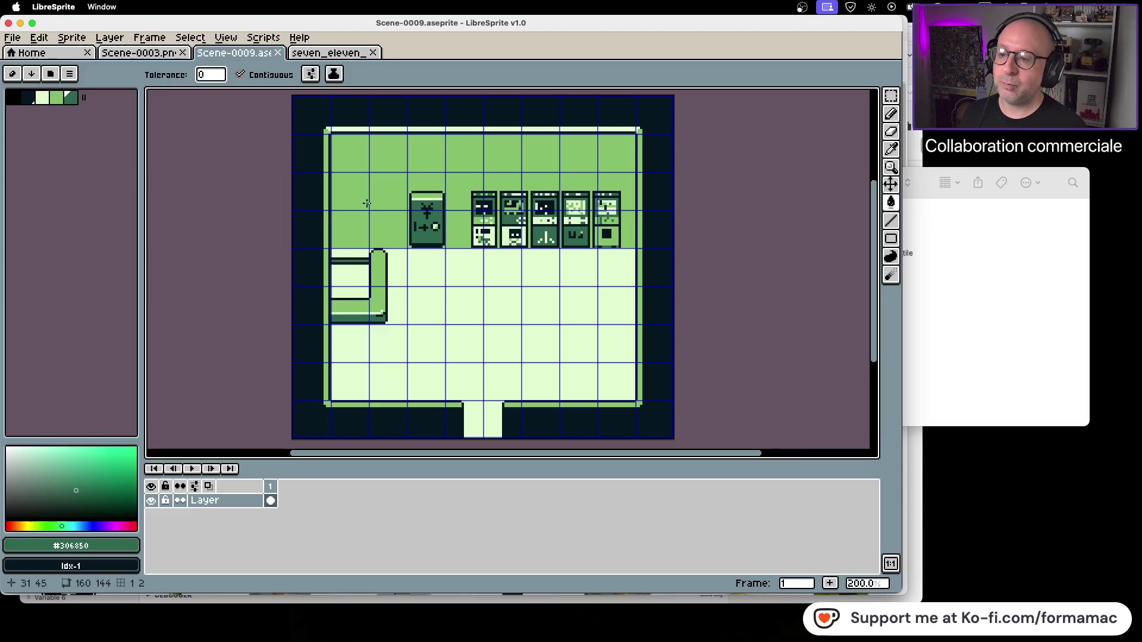
Save the room as Scene-0009.png using File > Save As with png files type.
{"action": "left_click", "coordinate": [12, 38]}
{"action": "left_click", "coordinate": [66, 112]}
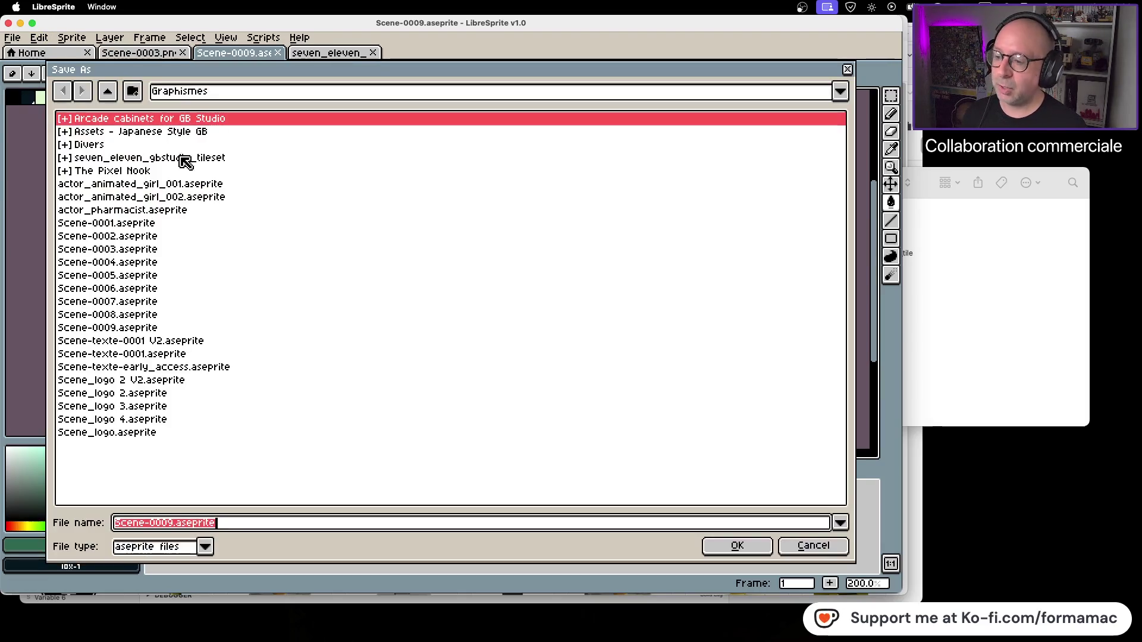
{"action": "left_click", "coordinate": [208, 553]}
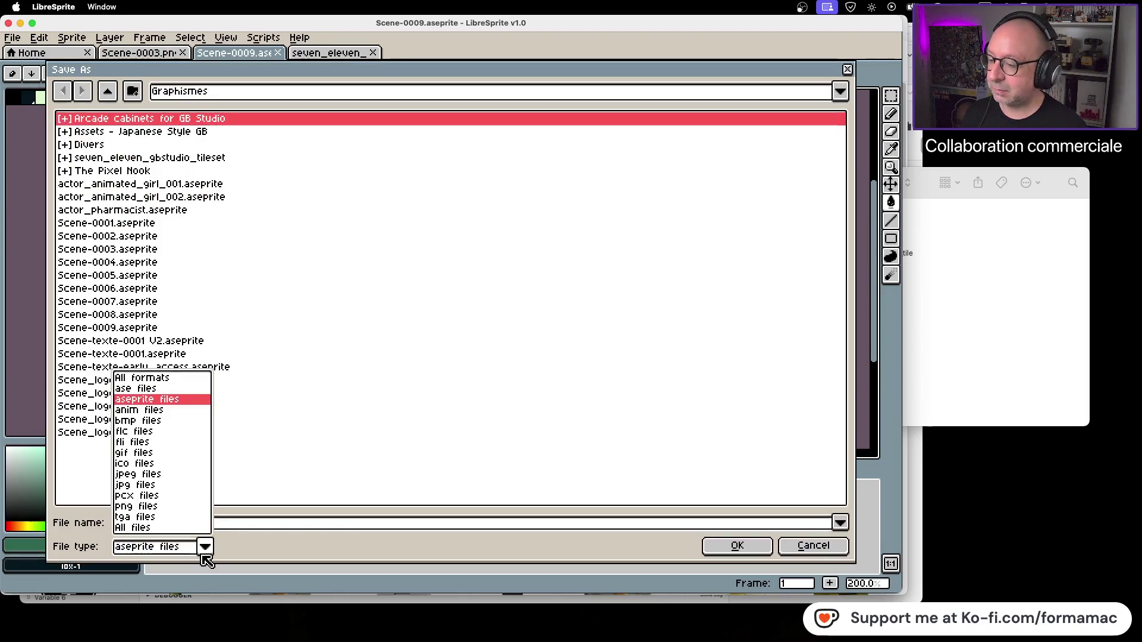
{"action": "left_click", "coordinate": [158, 508]}
{"action": "left_click", "coordinate": [738, 548]}
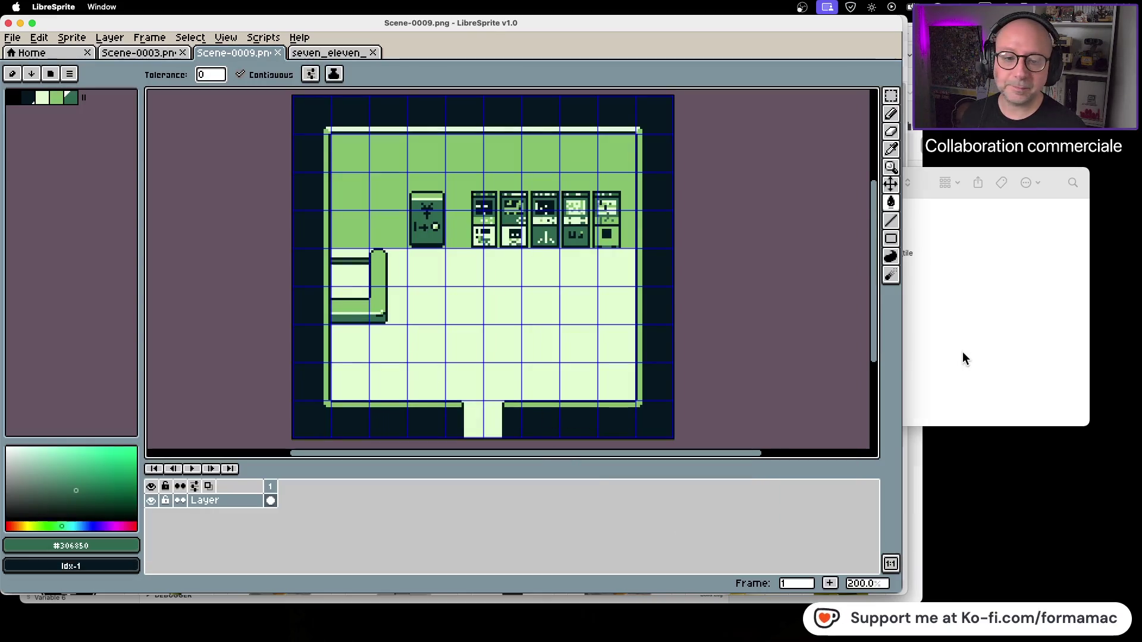
Bring the file browser forward showing the Graphismes folder.
{"action": "left_click", "coordinate": [963, 357]}
{"action": "left_click", "coordinate": [665, 182]}
{"action": "scroll", "coordinate": [733, 348], "scroll_direction": "down", "scroll_amount": 5}
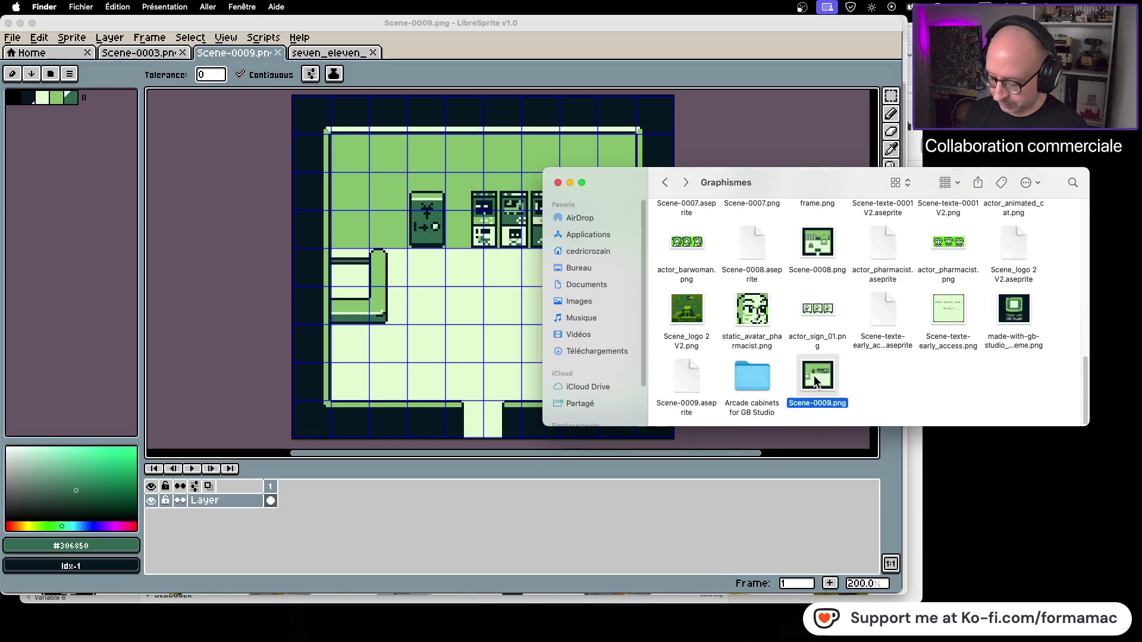
Check Scene-0009.png in Kotowaza/assets/backgrounds, then close that folder window.
{"action": "left_click", "coordinate": [665, 185]}
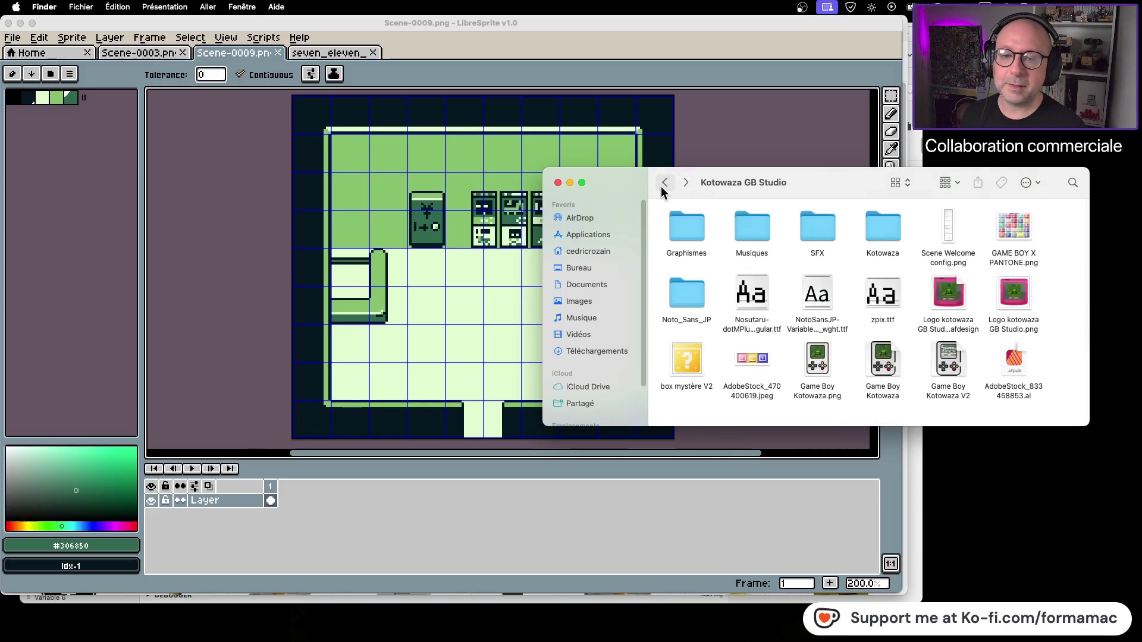
{"action": "double_click", "coordinate": [876, 230]}
{"action": "double_click", "coordinate": [683, 230]}
{"action": "left_click", "coordinate": [758, 230]}
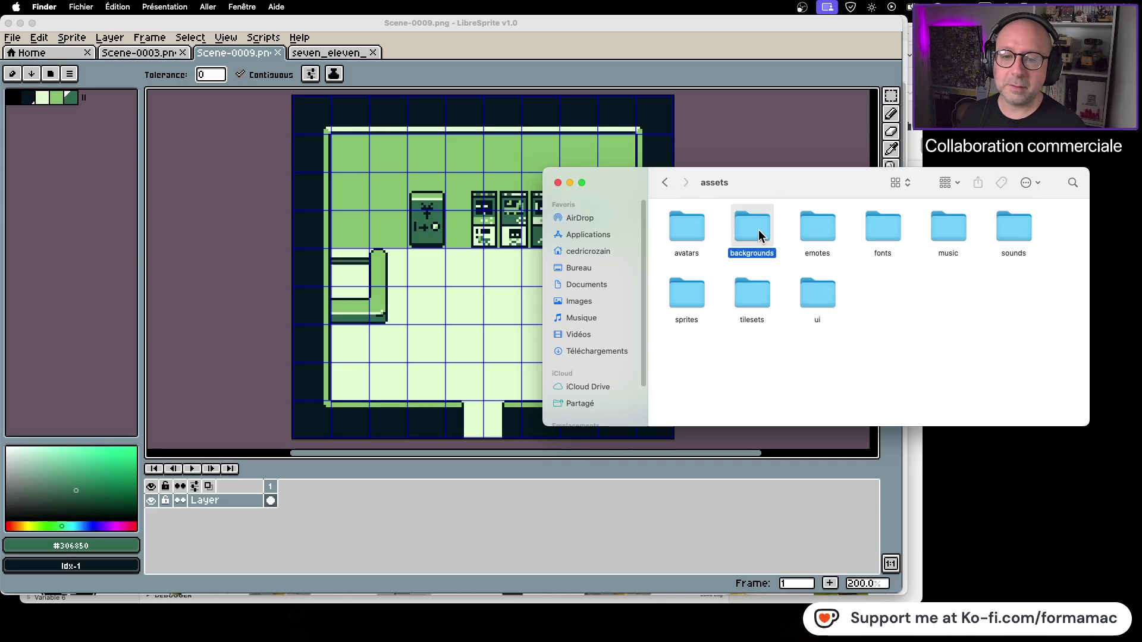
{"action": "double_click", "coordinate": [759, 230]}
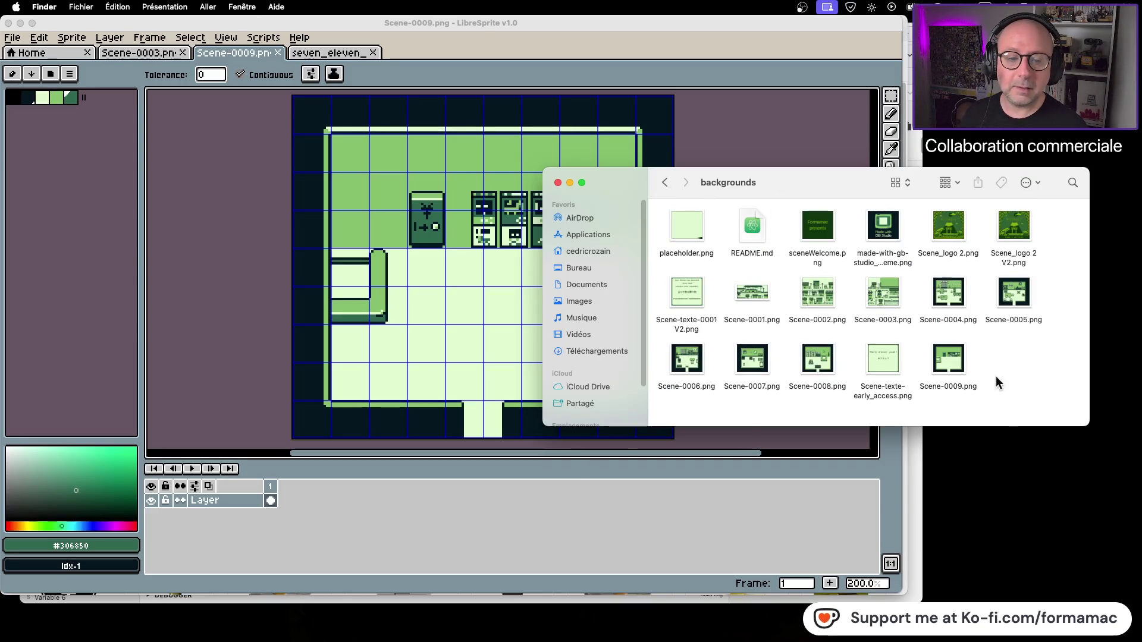
{"action": "left_click", "coordinate": [558, 183]}
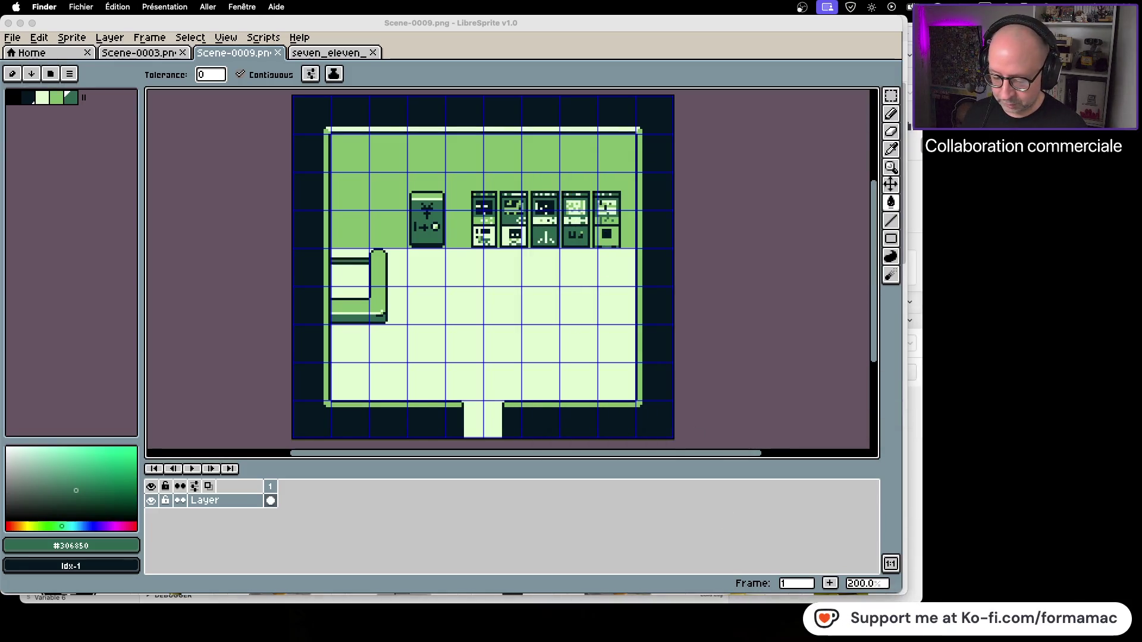
Open Kotowaza.gbsproj from the Kotowaza folder in GB Studio.
{"action": "key", "text": "super+Tab"}
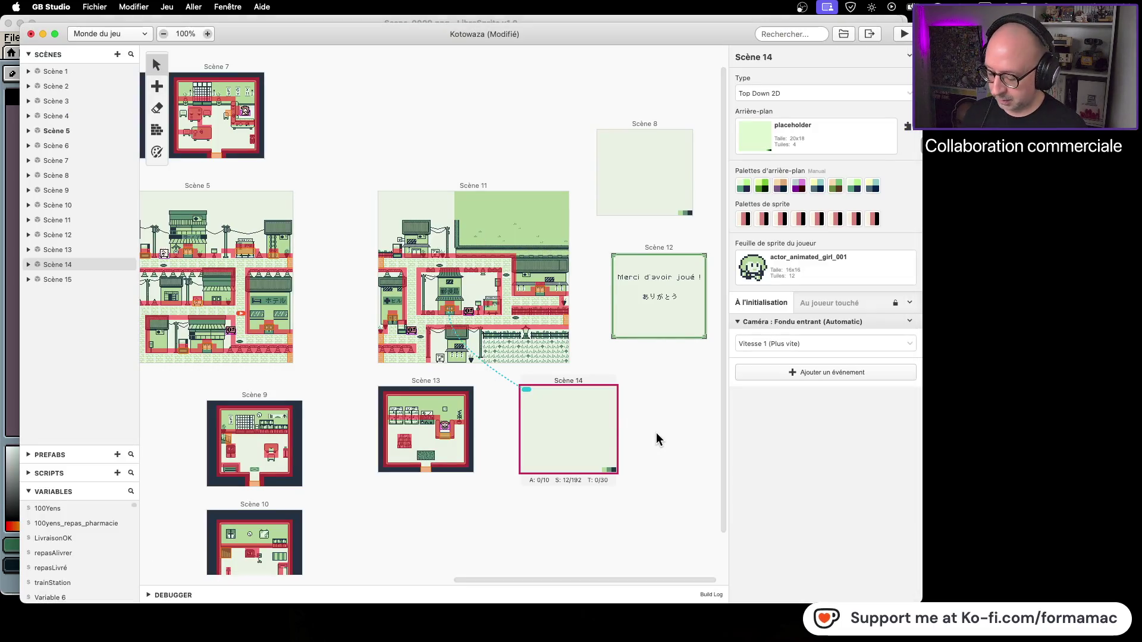
{"action": "key", "text": "super+Tab"}
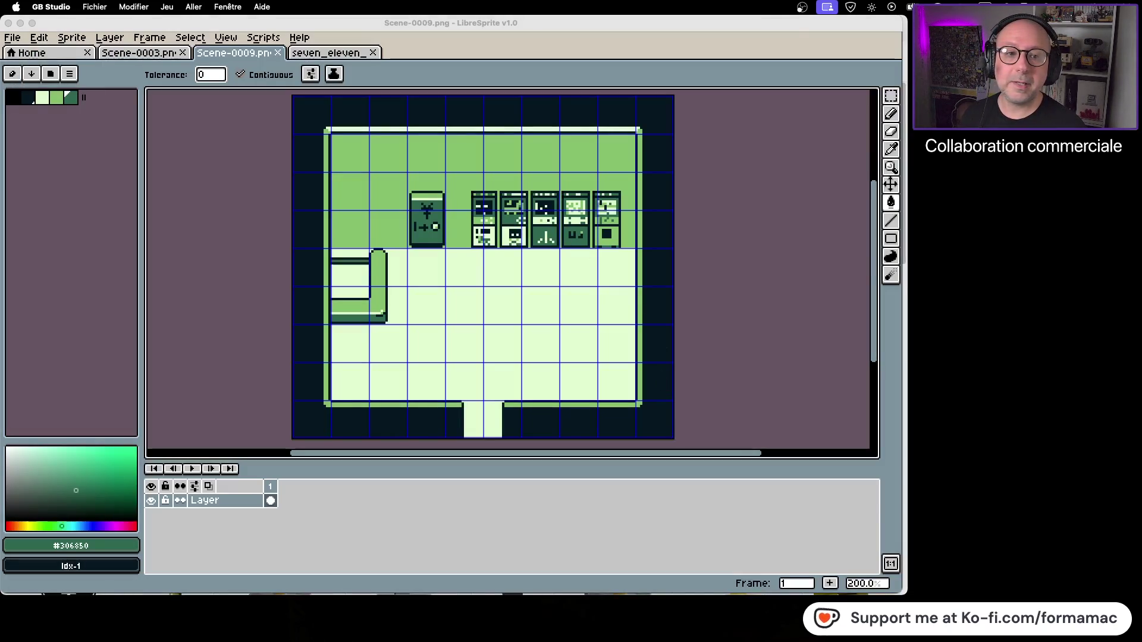
{"action": "key", "text": "super+Tab"}
{"action": "double_click", "coordinate": [683, 223]}
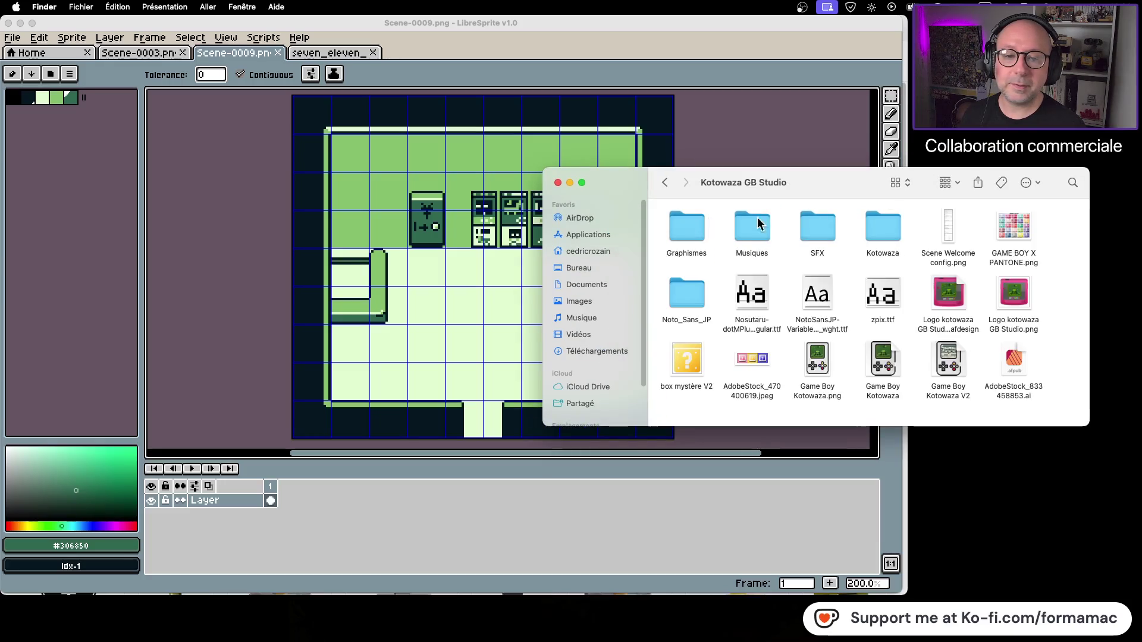
{"action": "double_click", "coordinate": [874, 216]}
{"action": "left_click", "coordinate": [762, 226]}
{"action": "double_click", "coordinate": [761, 226]}
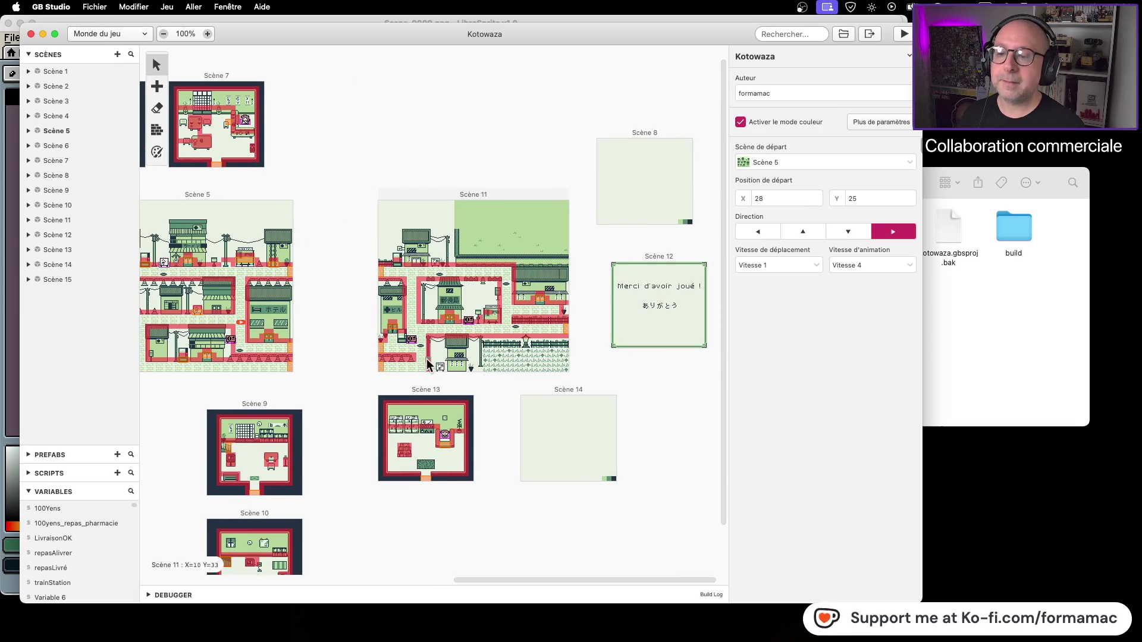
Set Scène 8's Arrière-plan background to Scene-0009.
{"action": "left_click", "coordinate": [641, 135]}
{"action": "left_click", "coordinate": [558, 398]}
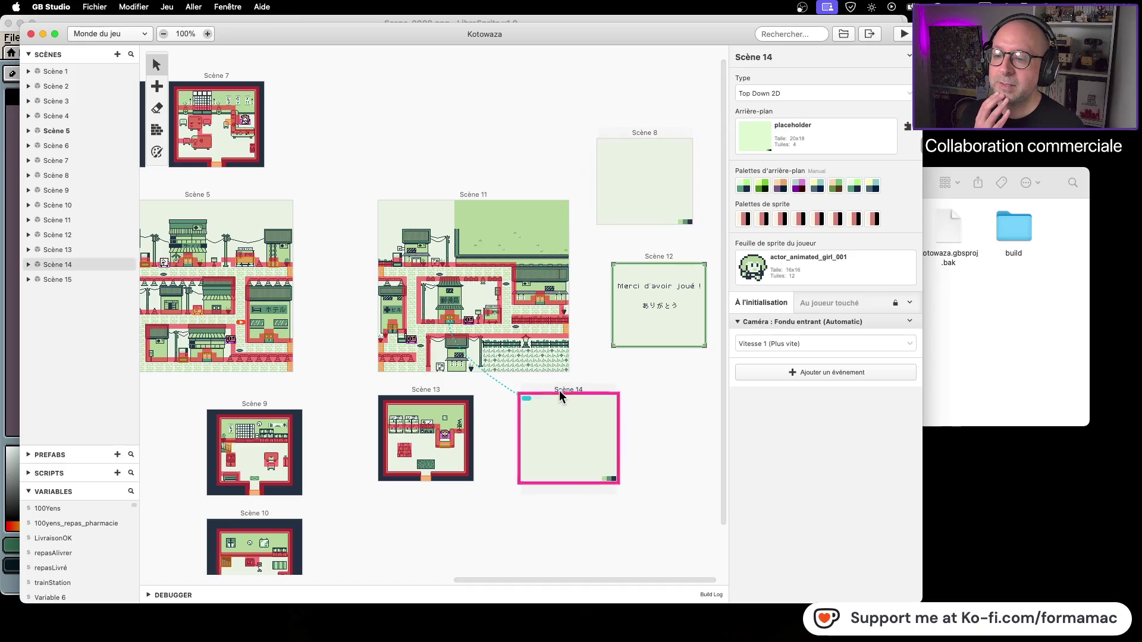
{"action": "left_click", "coordinate": [675, 136]}
{"action": "left_click", "coordinate": [816, 137]}
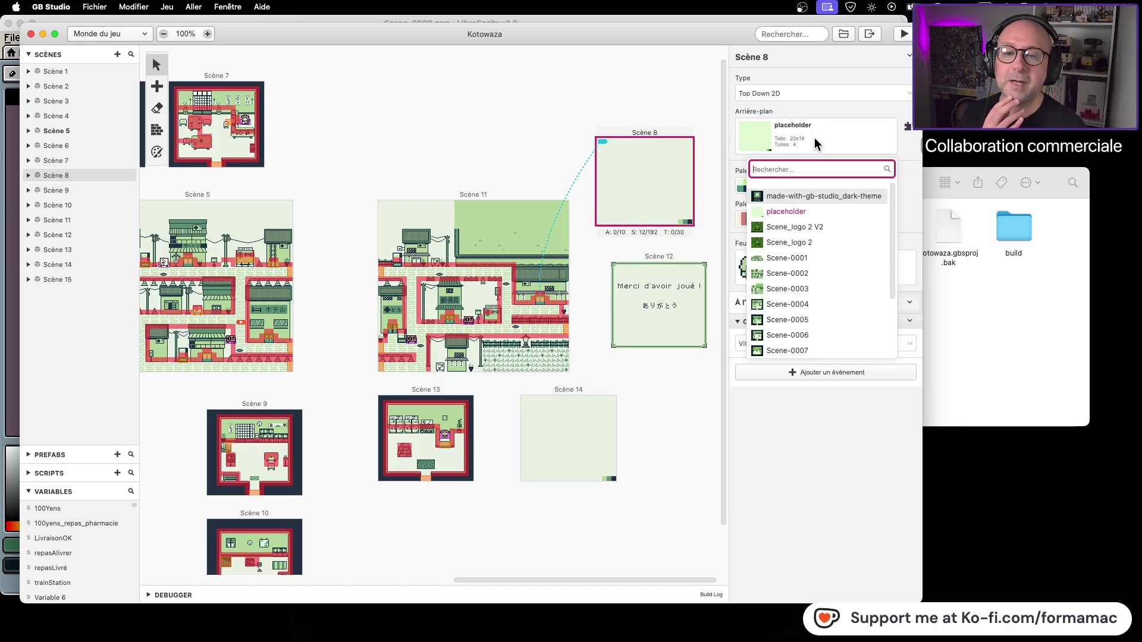
{"action": "left_click", "coordinate": [819, 299]}
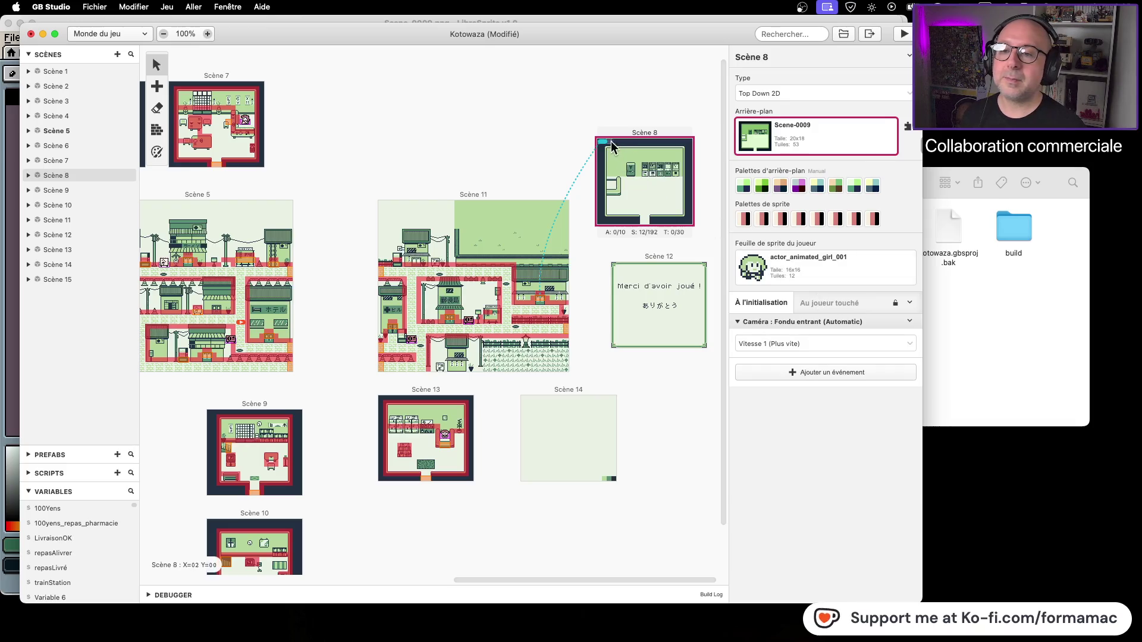
Move Scène 11's trigger destination to Scène 8's bottom doorway and save the project.
{"action": "left_click_drag", "start_coordinate": [603, 141], "coordinate": [644, 213]}
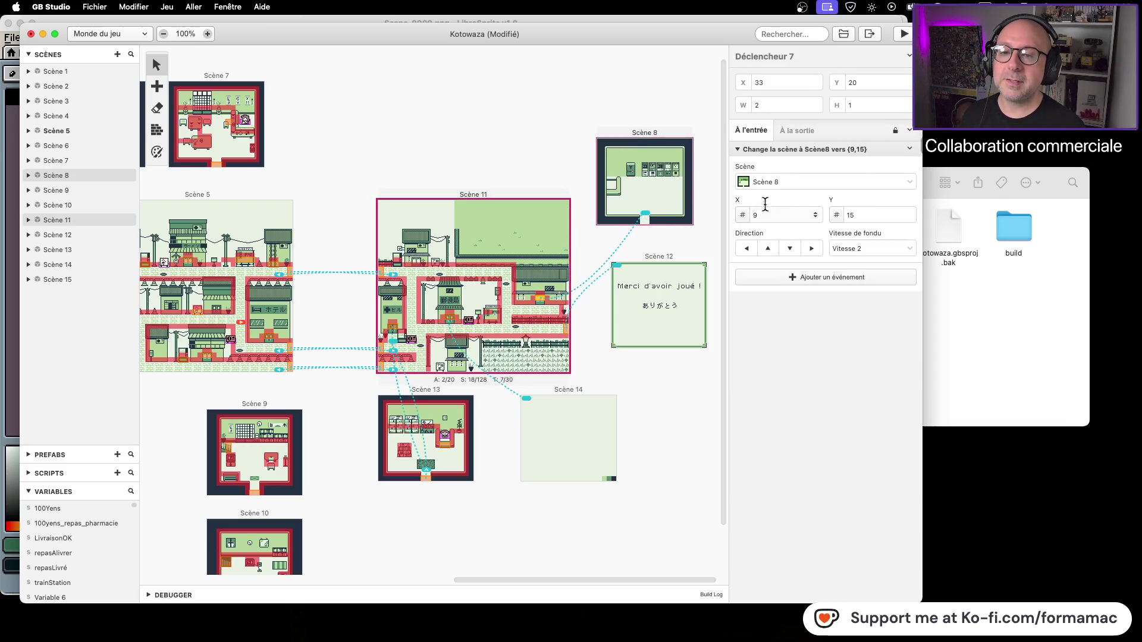
{"action": "left_click", "coordinate": [616, 138]}
{"action": "key", "text": "super+s"}
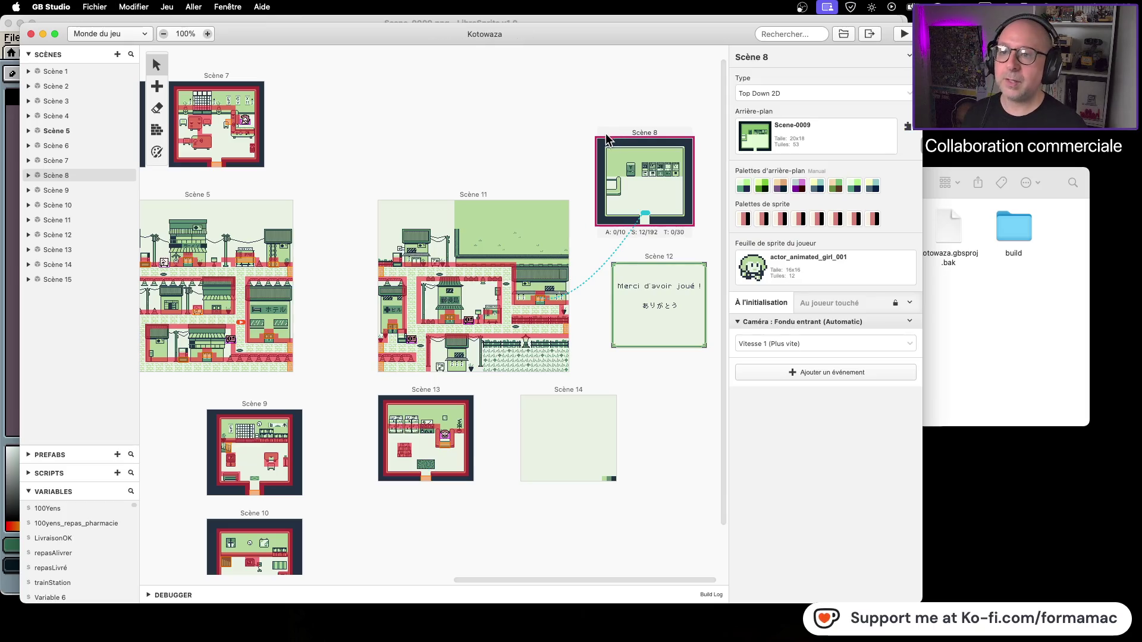